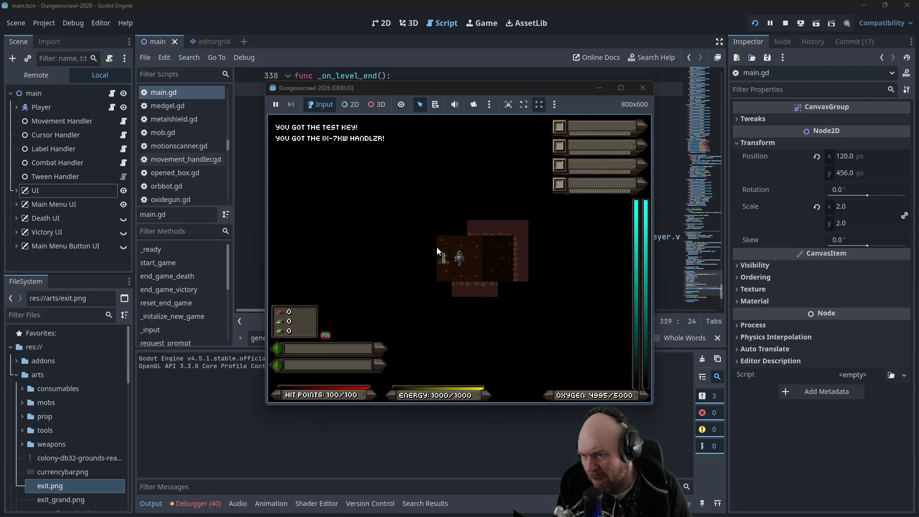
Step: Confirm descending to the next dungeon level with Y, then stop the running game
{"action": "key", "text": "y"}
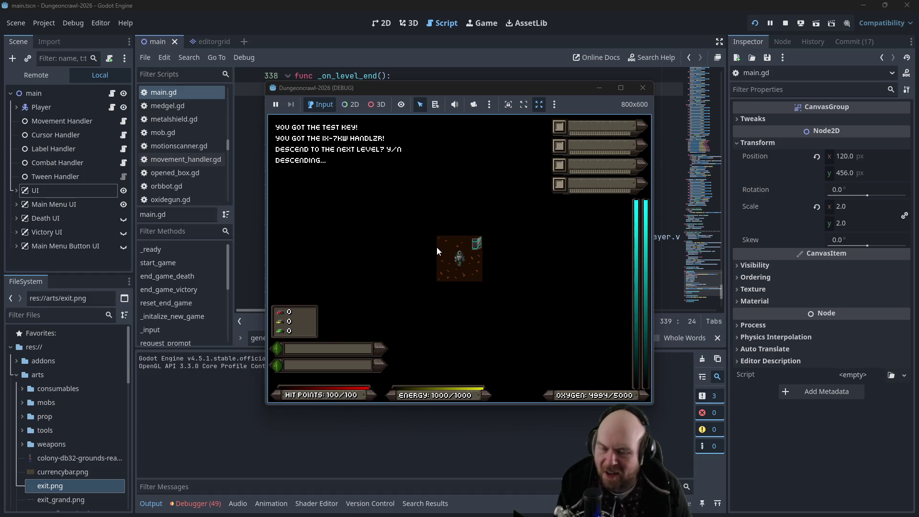
{"action": "left_click", "coordinate": [642, 88]}
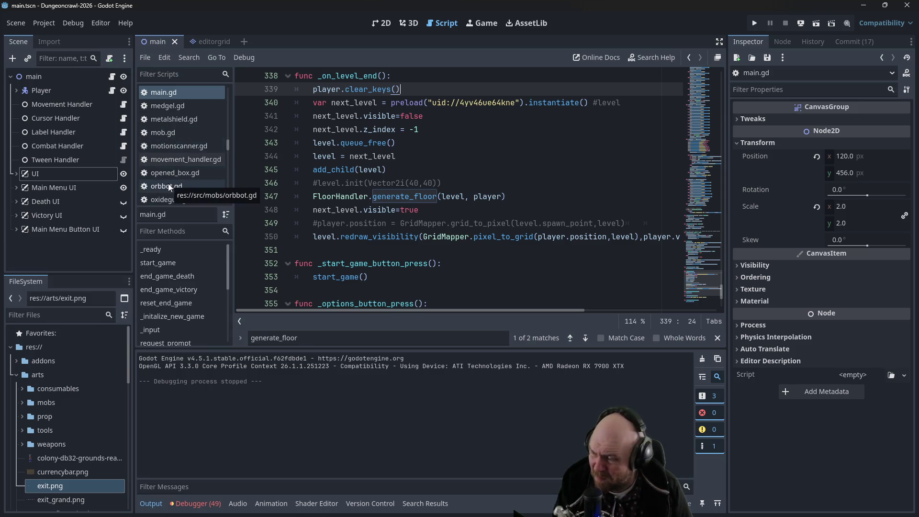
Step: Open door.gd from the Scripts list
{"action": "scroll", "coordinate": [194, 174], "scroll_direction": "up", "scroll_amount": 5}
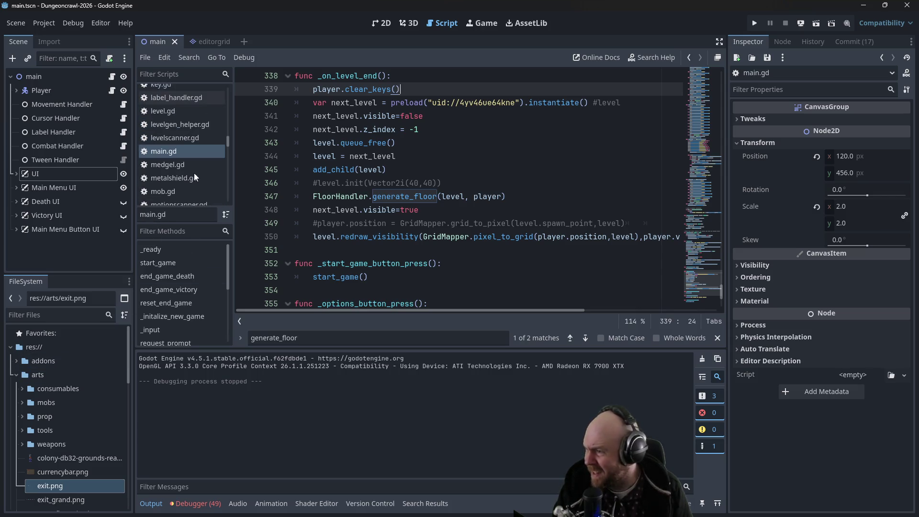
{"action": "scroll", "coordinate": [200, 168], "scroll_direction": "up", "scroll_amount": 6}
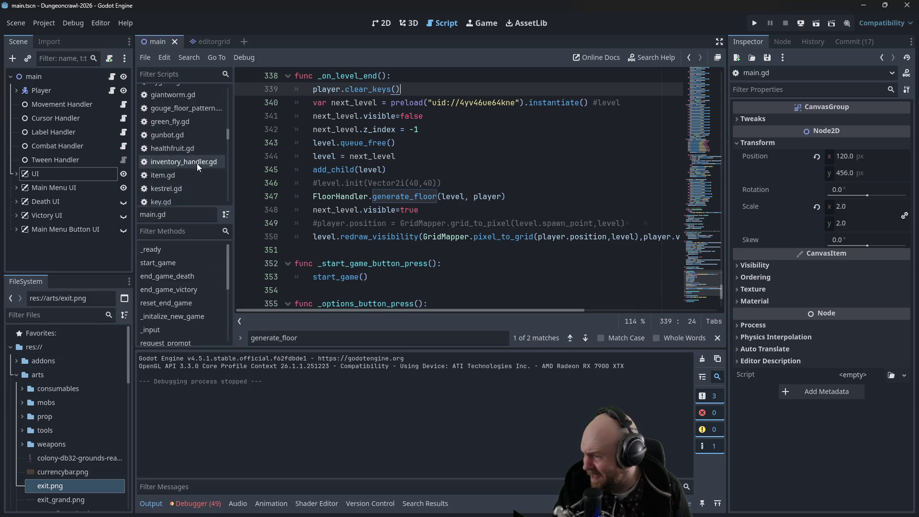
{"action": "scroll", "coordinate": [199, 161], "scroll_direction": "up", "scroll_amount": 8}
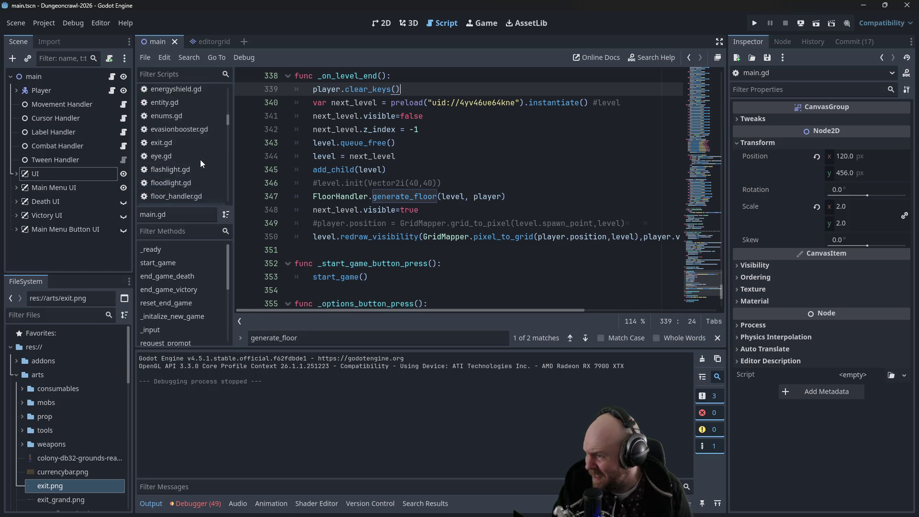
{"action": "scroll", "coordinate": [200, 160], "scroll_direction": "up", "scroll_amount": 5}
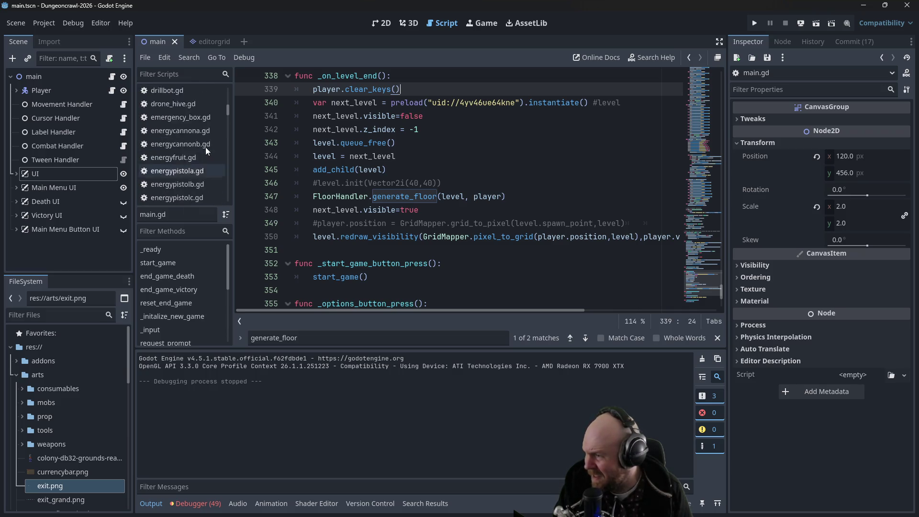
{"action": "left_click", "coordinate": [186, 93]}
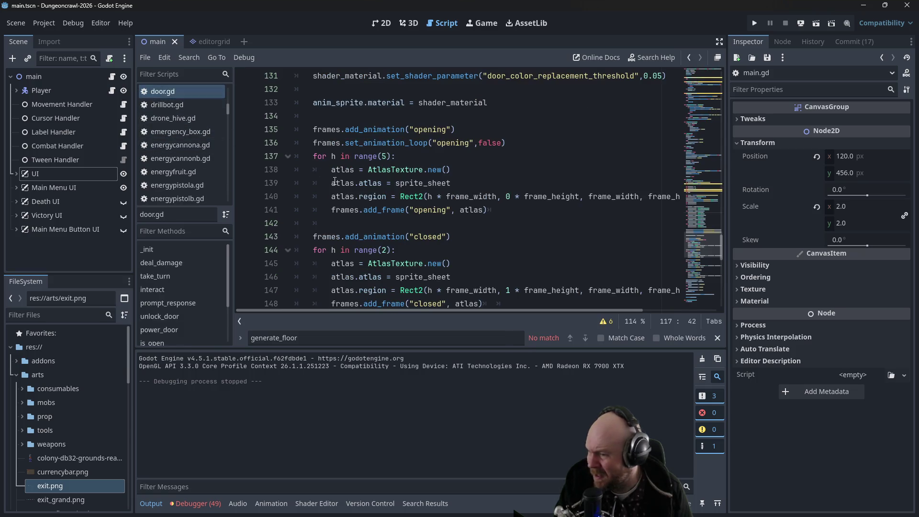
Step: Scroll up through door.gd to the unlock_door function
{"action": "scroll", "coordinate": [359, 187], "scroll_direction": "up", "scroll_amount": 6}
{"action": "scroll", "coordinate": [390, 193], "scroll_direction": "up", "scroll_amount": 8}
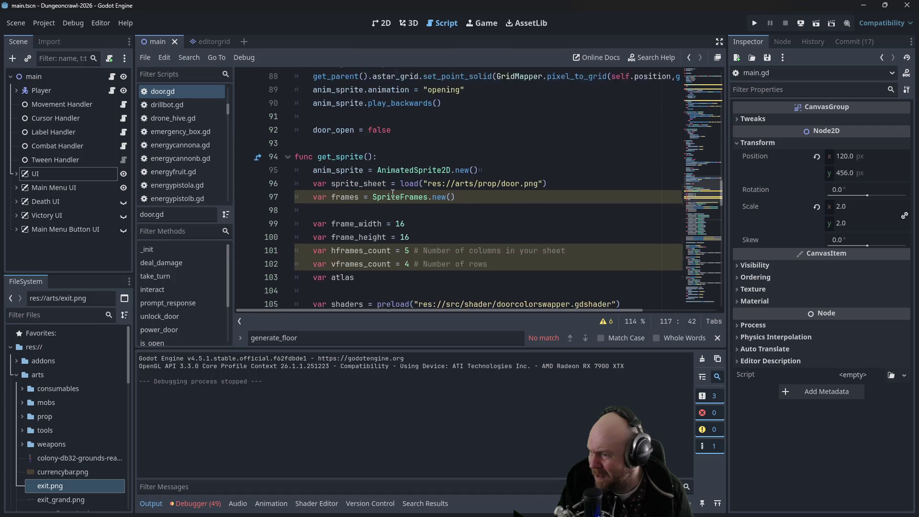
{"action": "scroll", "coordinate": [393, 193], "scroll_direction": "up", "scroll_amount": 6}
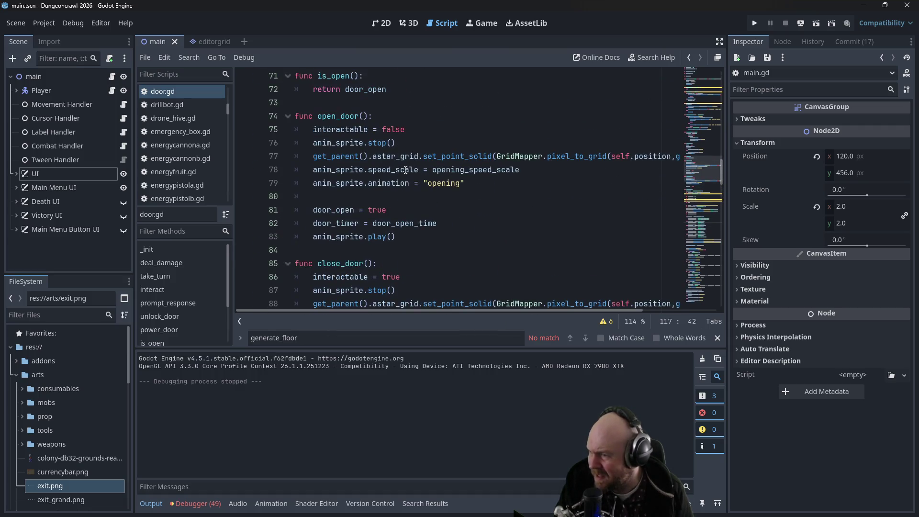
{"action": "scroll", "coordinate": [406, 171], "scroll_direction": "up", "scroll_amount": 9}
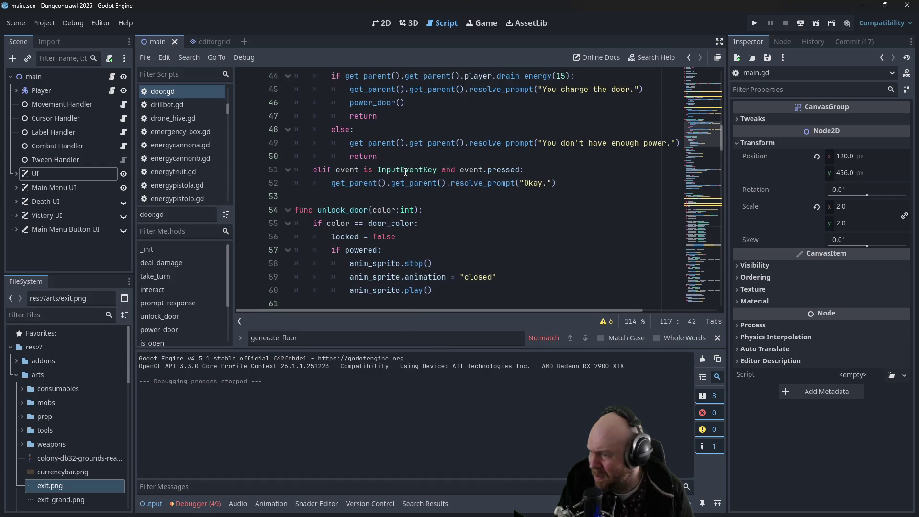
{"action": "left_click", "coordinate": [443, 246]}
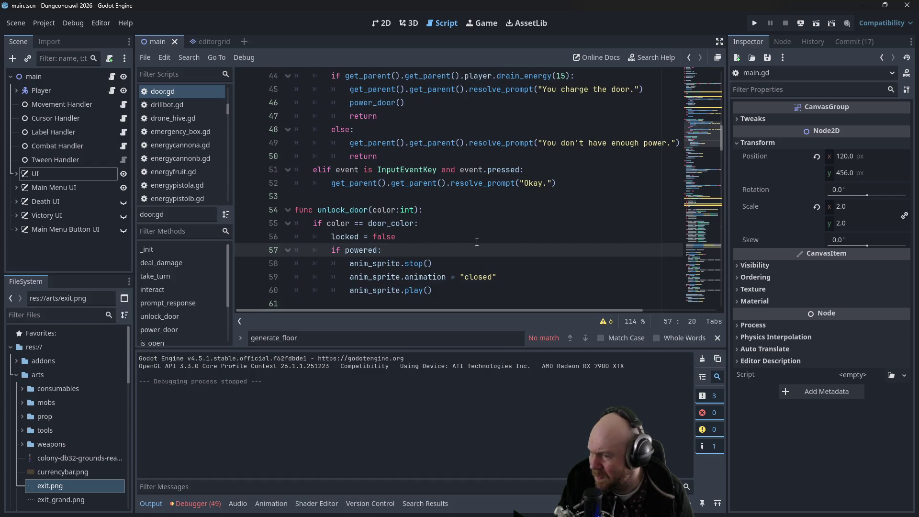
{"action": "scroll", "coordinate": [521, 238], "scroll_direction": "up", "scroll_amount": 2}
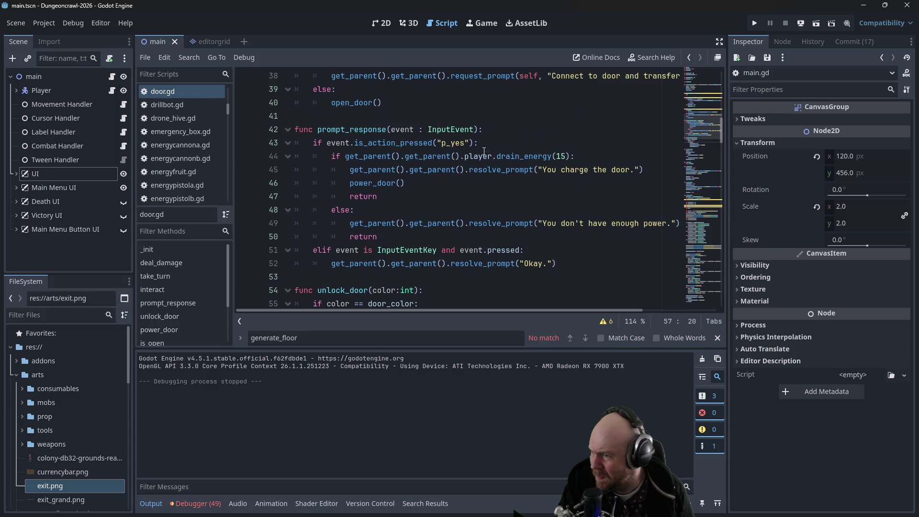
Step: Review prompt_response, then place the caret after 'if (locked):' in interact()
{"action": "left_click", "coordinate": [479, 132]}
{"action": "mouse_move", "coordinate": [568, 264]}
{"action": "left_mouse_down"}
{"action": "mouse_move", "coordinate": [311, 142]}
{"action": "mouse_move", "coordinate": [281, 142]}
{"action": "left_mouse_up"}
{"action": "left_click", "coordinate": [473, 171]}
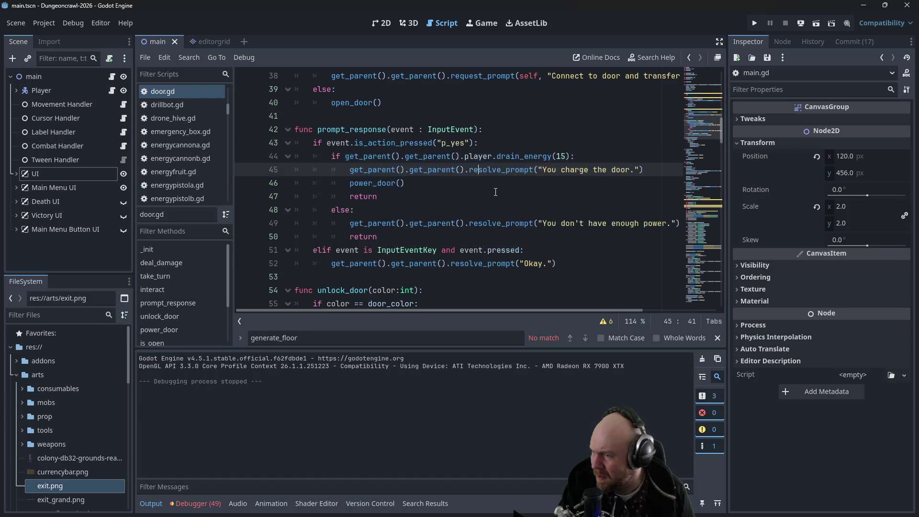
{"action": "scroll", "coordinate": [496, 191], "scroll_direction": "up", "scroll_amount": 3}
{"action": "scroll", "coordinate": [432, 220], "scroll_direction": "up", "scroll_amount": 1}
{"action": "left_click", "coordinate": [410, 195]}
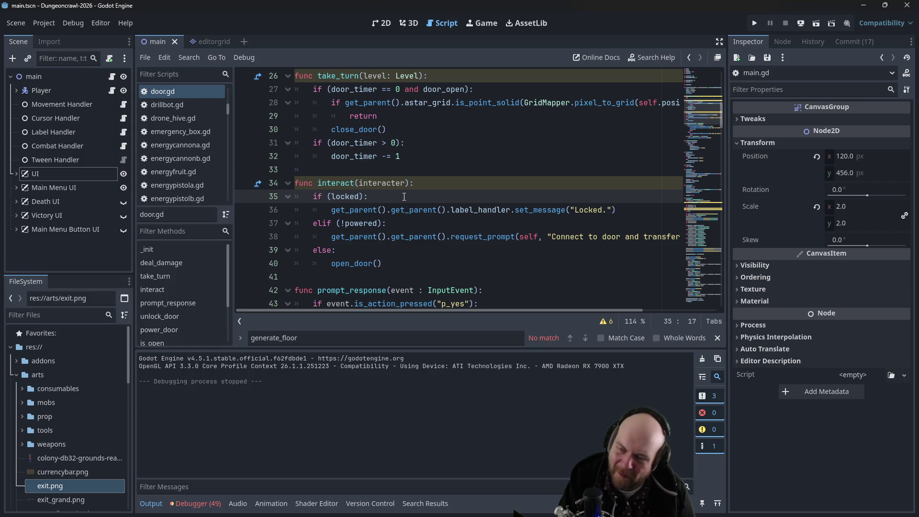
Step: Start a new 'if interacter.' condition line under 'if (locked):'
{"action": "key", "text": "Return"}
{"action": "type", "text": "if "}
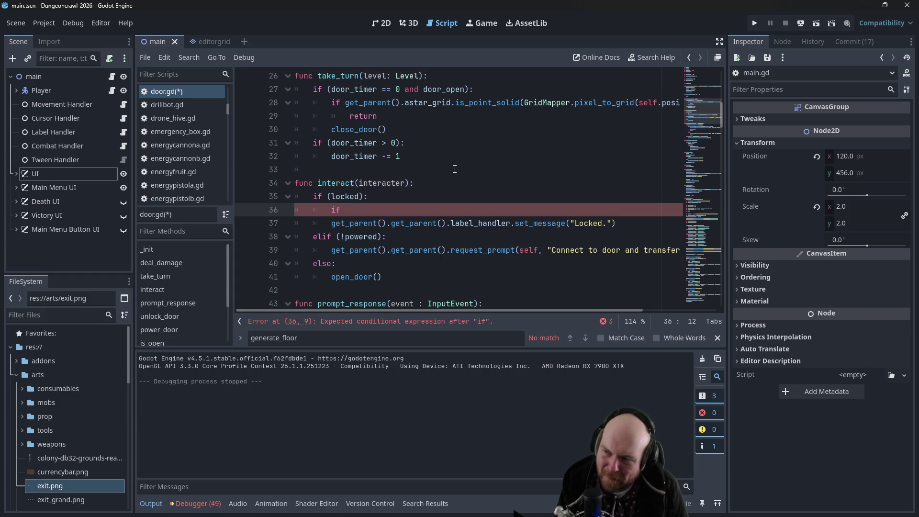
{"action": "type", "text": "lo"}
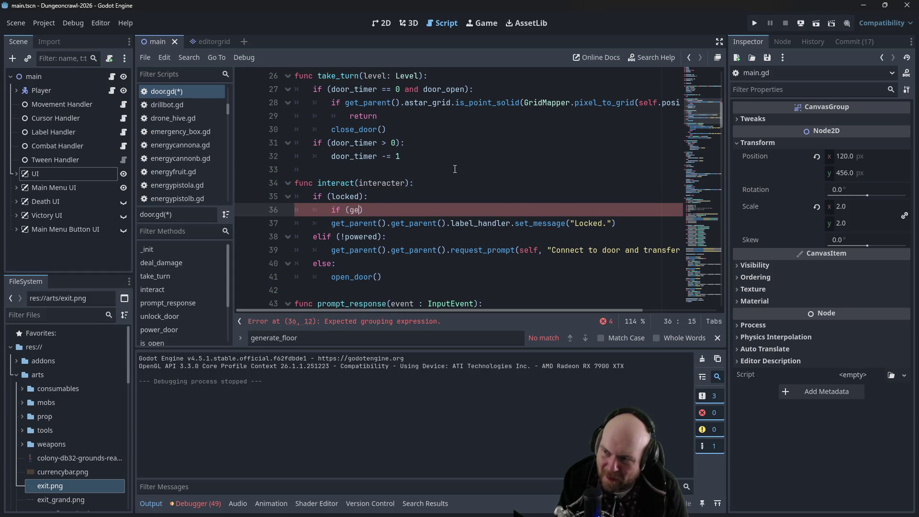
{"action": "key", "text": "BackSpace"}
{"action": "key", "text": "BackSpace"}
{"action": "type", "text": "interacter."}
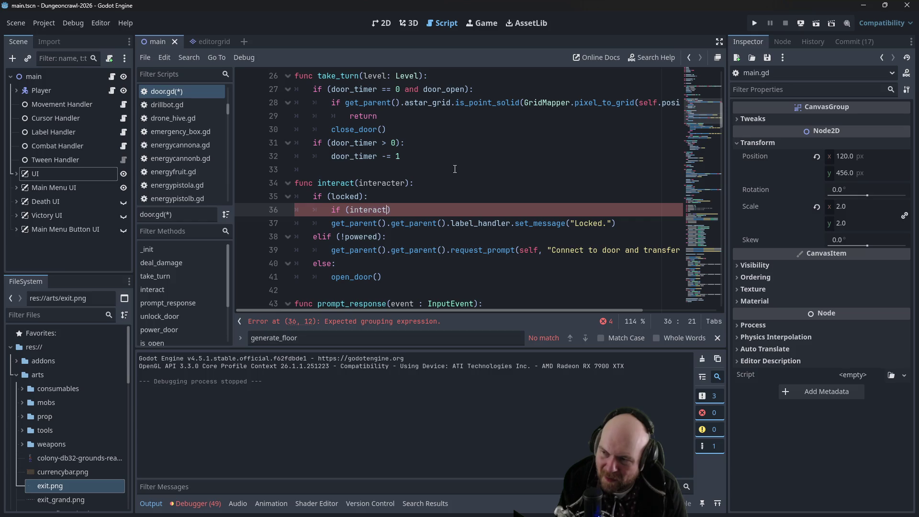
{"action": "type", "text": "get"}
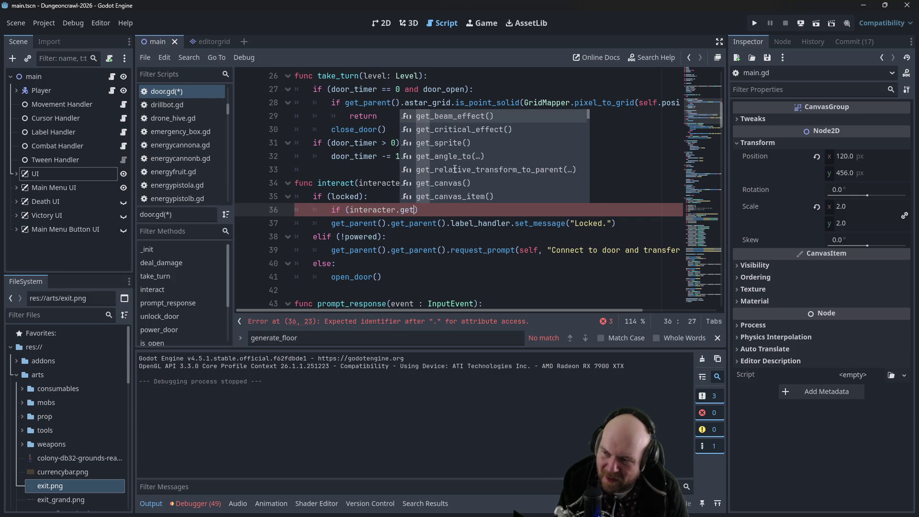
{"action": "key", "text": "BackSpace"}
{"action": "key", "text": "BackSpace"}
{"action": "key", "text": "BackSpace"}
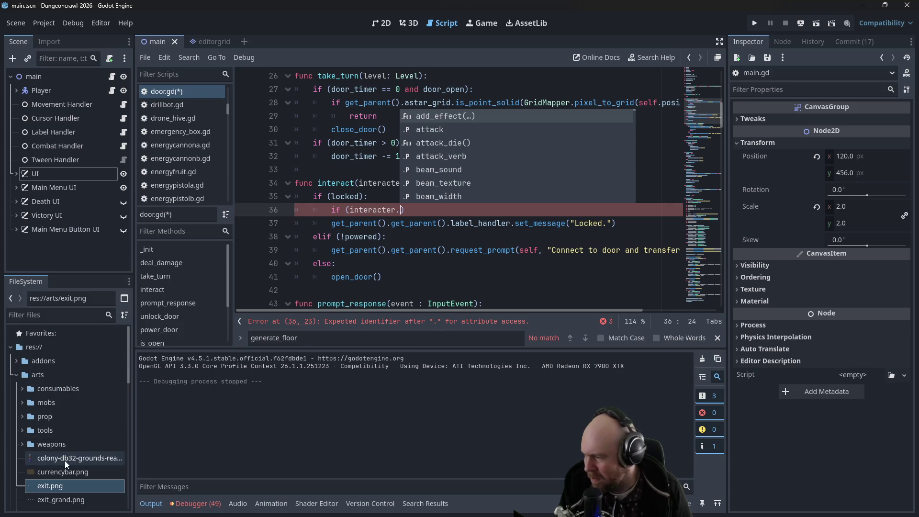
{"action": "scroll", "coordinate": [173, 150], "scroll_direction": "down", "scroll_amount": 2}
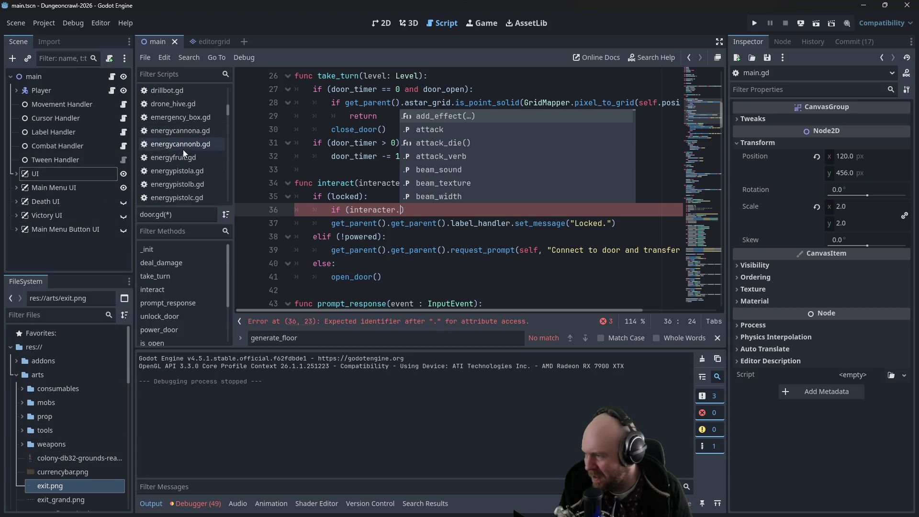
{"action": "left_click_drag", "start_coordinate": [228, 113], "coordinate": [228, 147]}
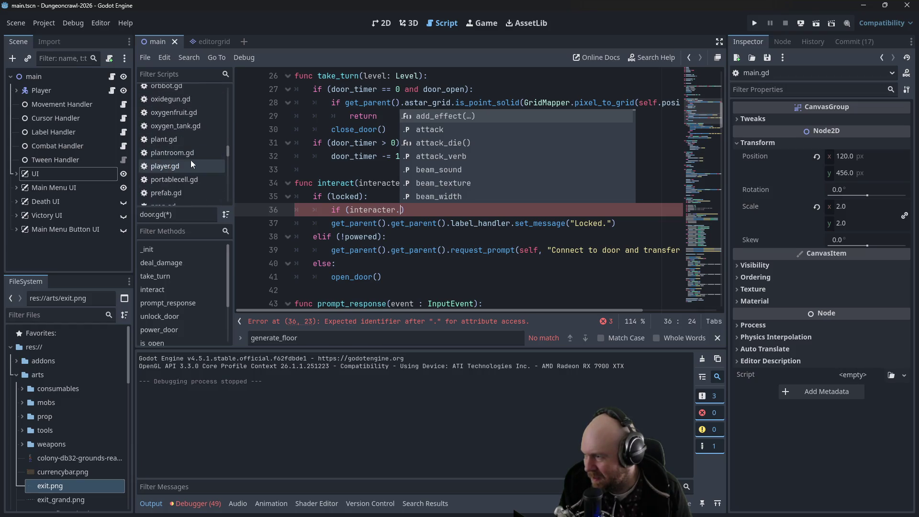
Step: Copy the check_key call from player.gd and return to door.gd
{"action": "left_click", "coordinate": [191, 165]}
{"action": "left_click_drag", "start_coordinate": [317, 225], "coordinate": [426, 225]}
{"action": "key", "text": "ctrl+c"}
{"action": "scroll", "coordinate": [189, 138], "scroll_direction": "up", "scroll_amount": 1}
{"action": "scroll", "coordinate": [188, 136], "scroll_direction": "up", "scroll_amount": 2}
{"action": "left_click_drag", "start_coordinate": [228, 146], "coordinate": [229, 105]}
{"action": "left_click", "coordinate": [191, 120]}
Step: Complete the condition as 'if (interacter.check_key(door_color)):' with an indented block
{"action": "left_click", "coordinate": [424, 214]}
{"action": "key", "text": "ctrl+v"}
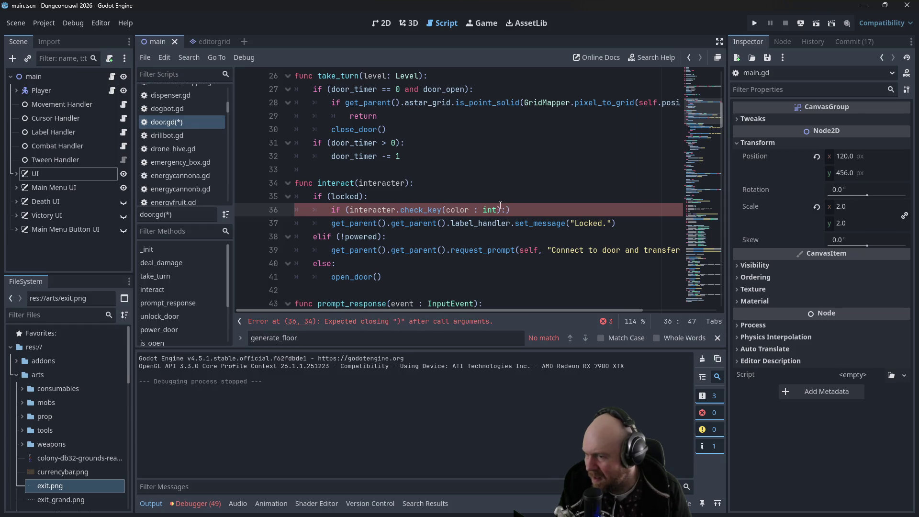
{"action": "left_click_drag", "start_coordinate": [468, 209], "coordinate": [500, 210]}
{"action": "key", "text": "BackSpace"}
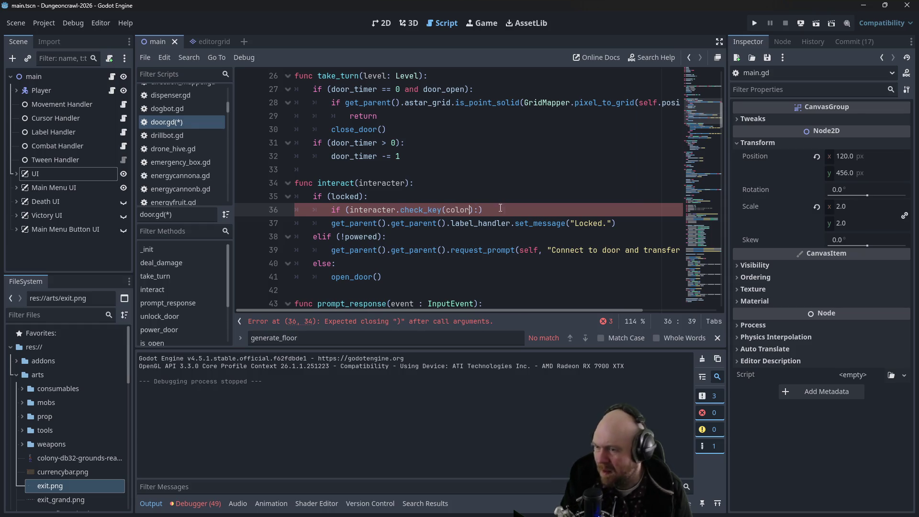
{"action": "left_click", "coordinate": [445, 209]}
{"action": "type", "text": "door_"}
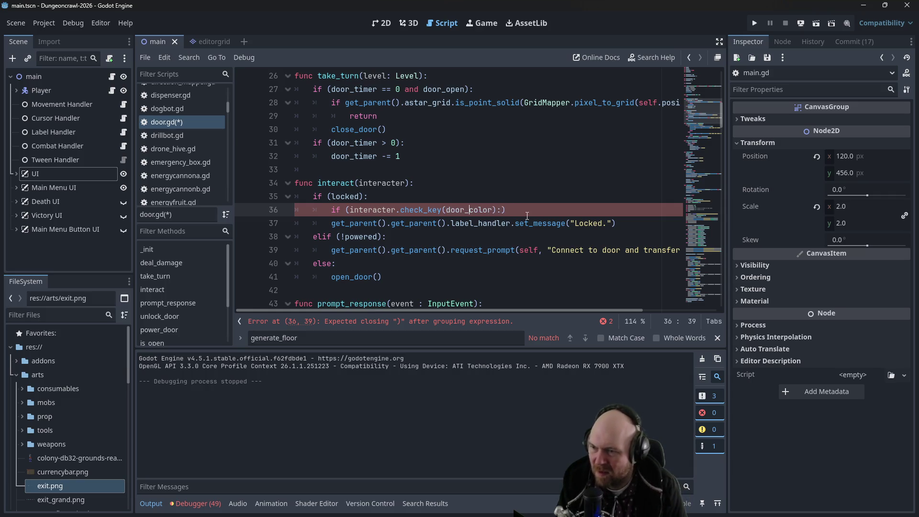
{"action": "key", "text": "Return"}
{"action": "type", "text": ")"}
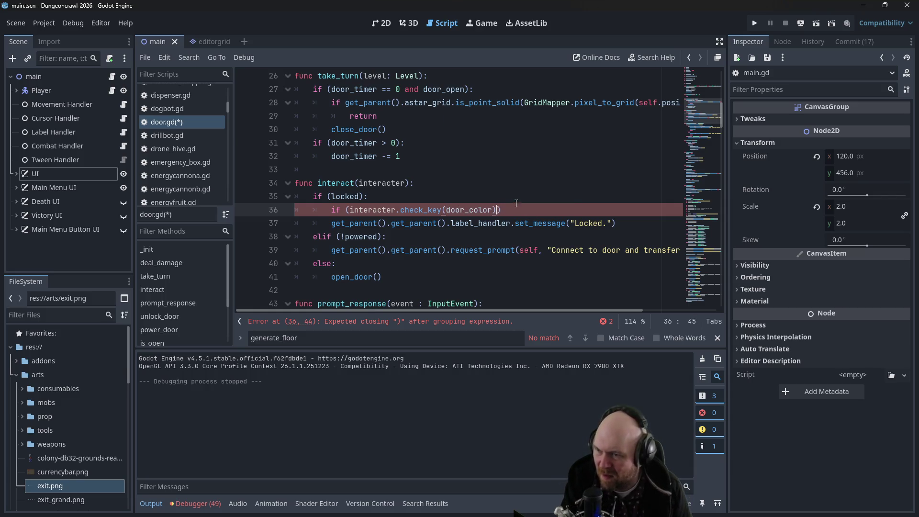
{"action": "mouse_move", "coordinate": [721, 118]}
{"action": "left_mouse_down"}
{"action": "mouse_move", "coordinate": [717, 71]}
{"action": "mouse_move", "coordinate": [712, 124]}
{"action": "left_mouse_up"}
{"action": "type", "text": ")"}
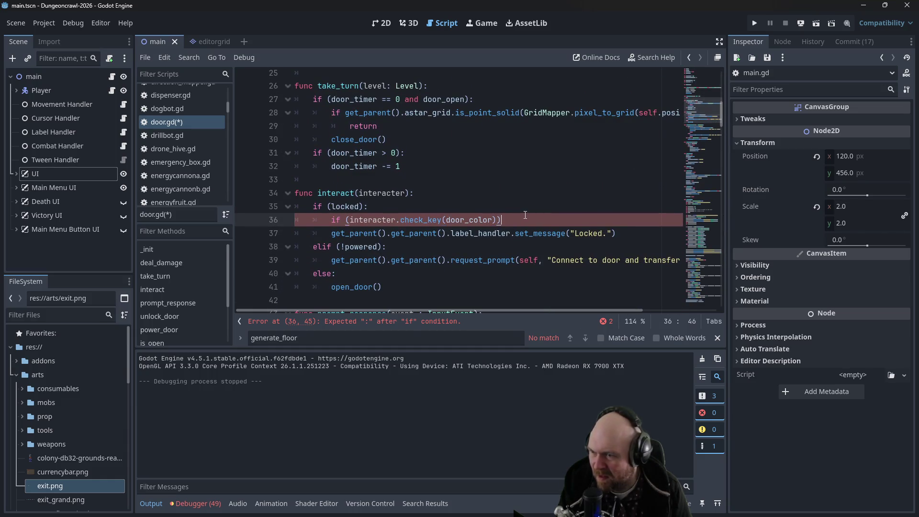
{"action": "type", "text": ":"}
{"action": "key", "text": "Return"}
Step: Add a '# We have the key' comment and paste the Locked set_message line below it
{"action": "key", "text": "Home"}
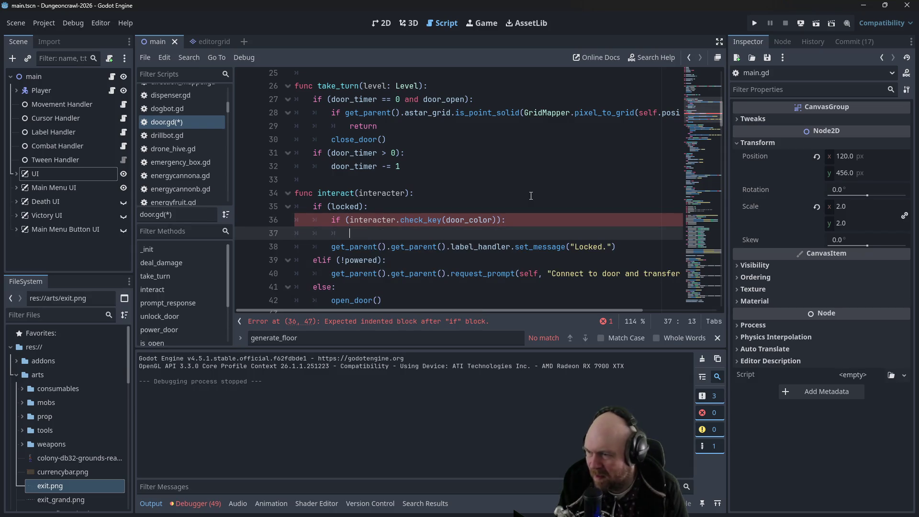
{"action": "type", "text": "e hay"}
{"action": "type", "text": "key"}
{"action": "key", "text": "Return"}
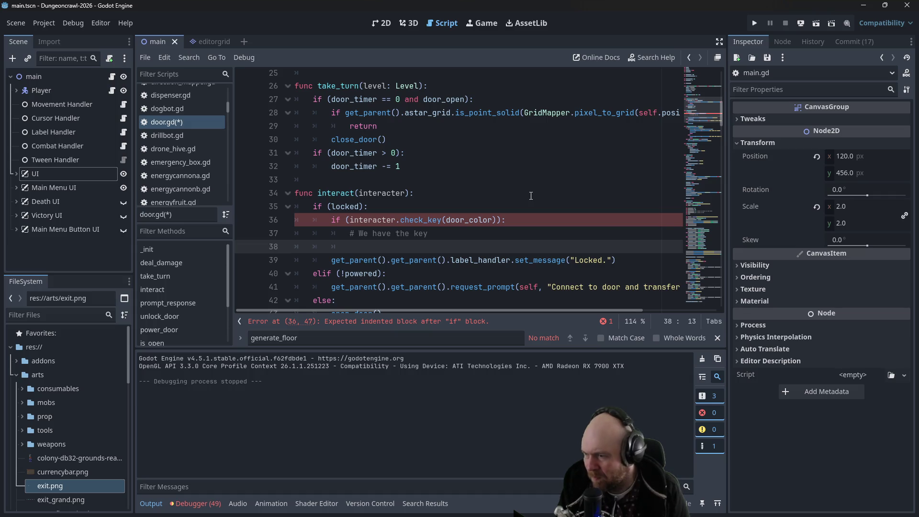
{"action": "scroll", "coordinate": [524, 191], "scroll_direction": "down", "scroll_amount": 5}
{"action": "scroll", "coordinate": [524, 192], "scroll_direction": "up", "scroll_amount": 4}
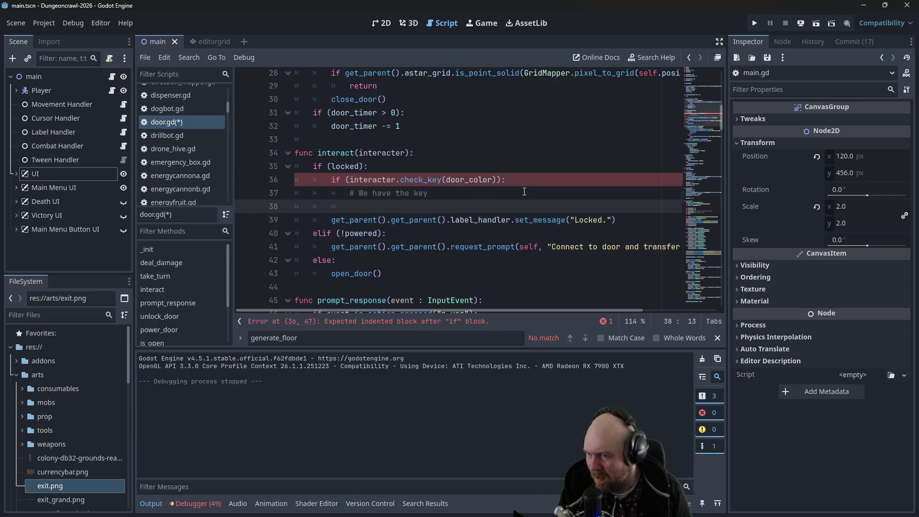
{"action": "mouse_move", "coordinate": [618, 219]}
{"action": "left_mouse_down"}
{"action": "mouse_move", "coordinate": [335, 220]}
{"action": "mouse_move", "coordinate": [352, 206]}
{"action": "left_mouse_up"}
{"action": "key", "text": "ctrl+c"}
{"action": "left_click", "coordinate": [368, 203]}
{"action": "key", "text": "ctrl+v"}
Step: Change the pasted message to 'You unlock the door.', add unlock_door(), and save
{"action": "left_click_drag", "start_coordinate": [593, 206], "coordinate": [623, 207]}
{"action": "type", "text": "You unl"}
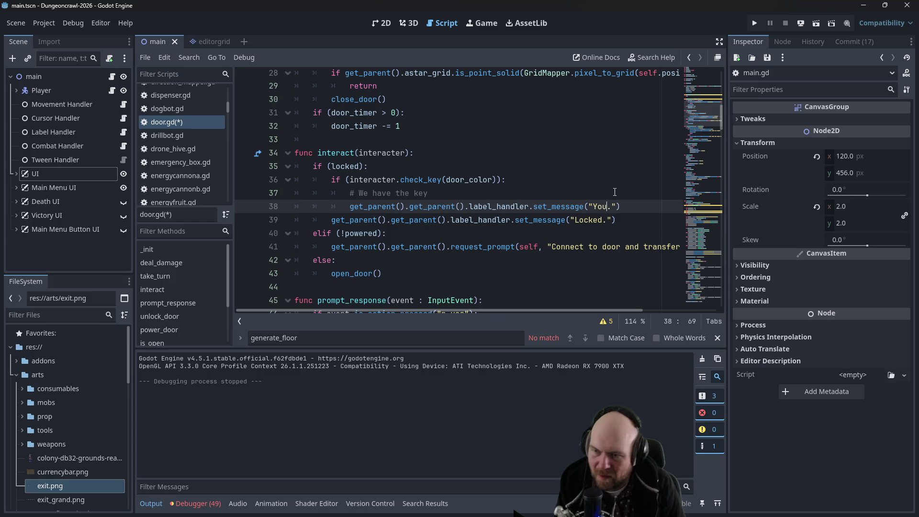
{"action": "type", "text": "ock the door"}
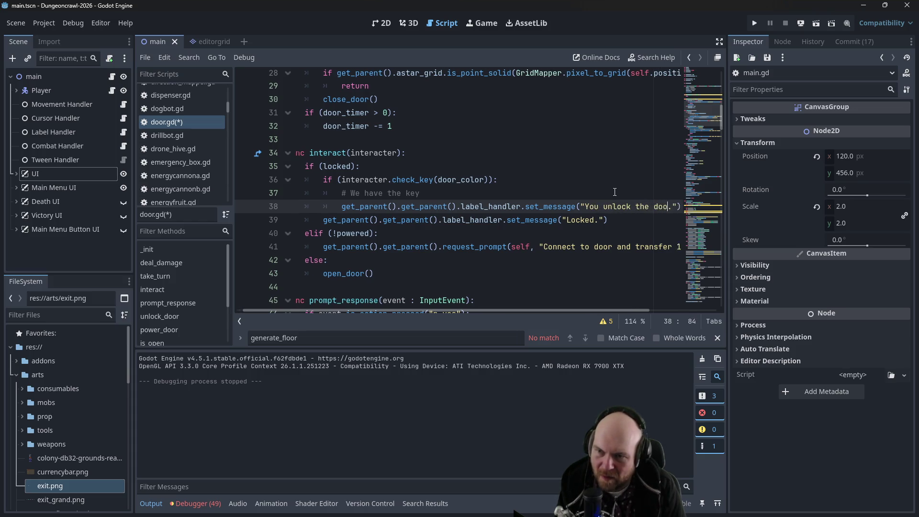
{"action": "key", "text": "End"}
{"action": "key", "text": "Return"}
{"action": "type", "text": "unlo"}
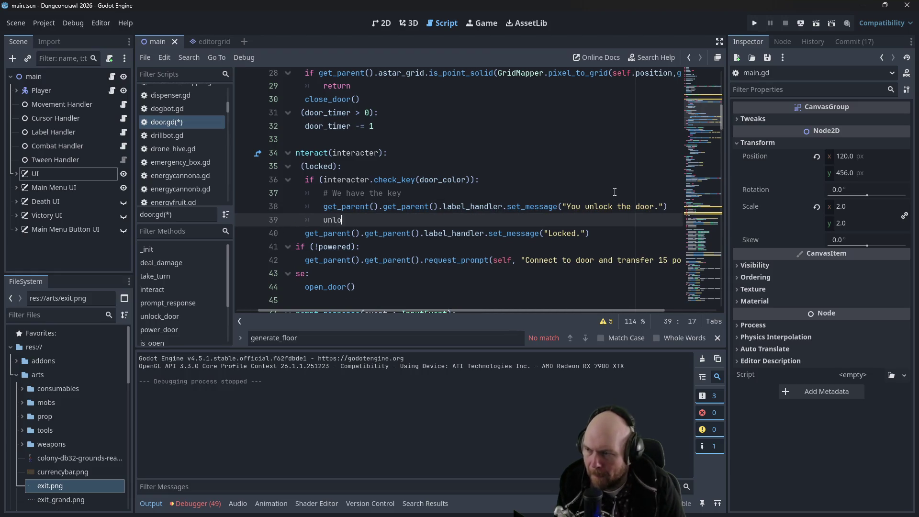
{"action": "type", "text": "ck_do"}
{"action": "key", "text": "Return"}
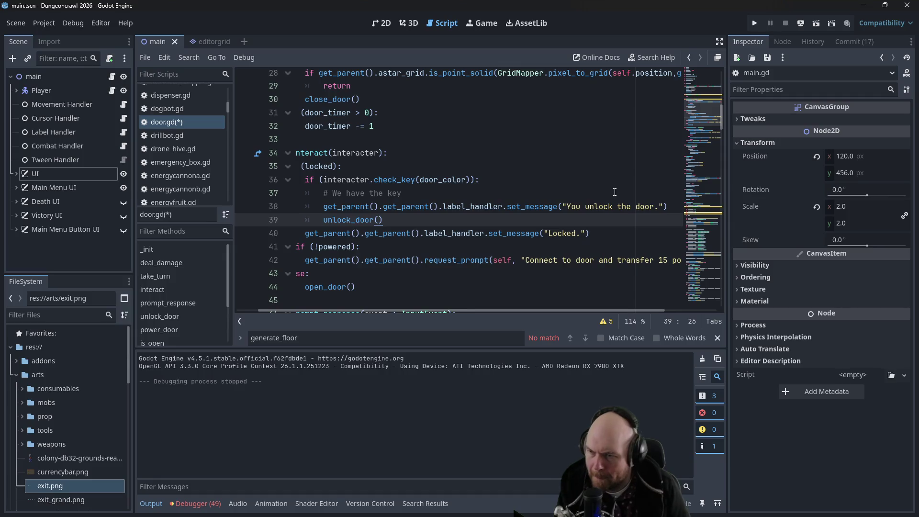
{"action": "left_click", "coordinate": [608, 182]}
{"action": "key", "text": "ctrl+s"}
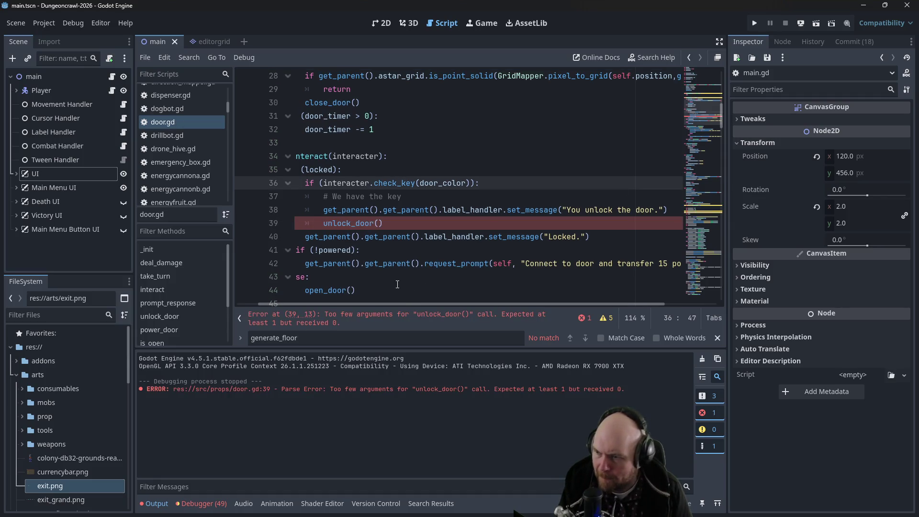
Step: Remove unlock_door's color:int parameter and colour check, dedent its body, and save
{"action": "scroll", "coordinate": [389, 301], "scroll_direction": "left", "scroll_amount": 1}
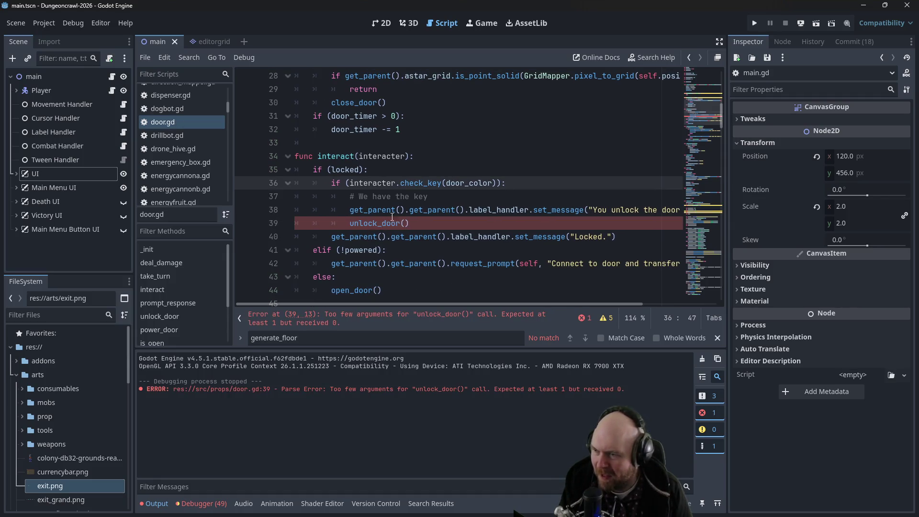
{"action": "scroll", "coordinate": [402, 214], "scroll_direction": "down", "scroll_amount": 5}
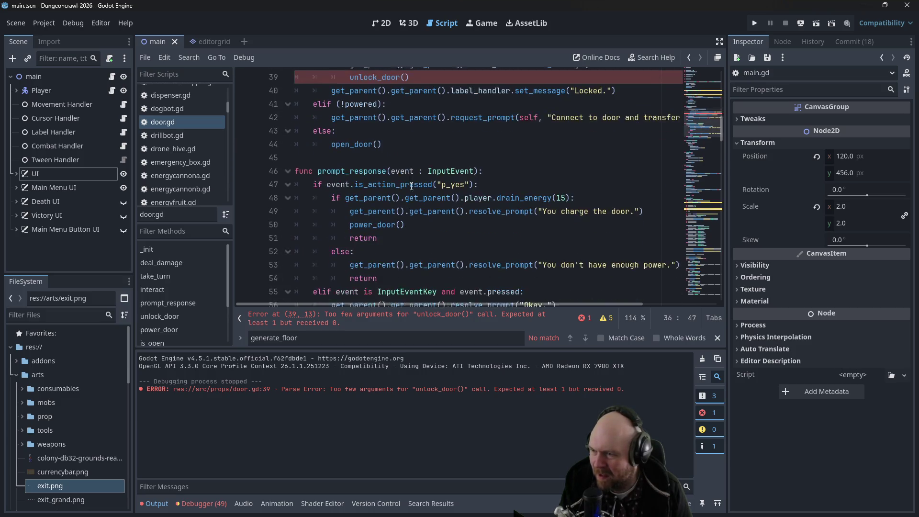
{"action": "scroll", "coordinate": [411, 186], "scroll_direction": "down", "scroll_amount": 3}
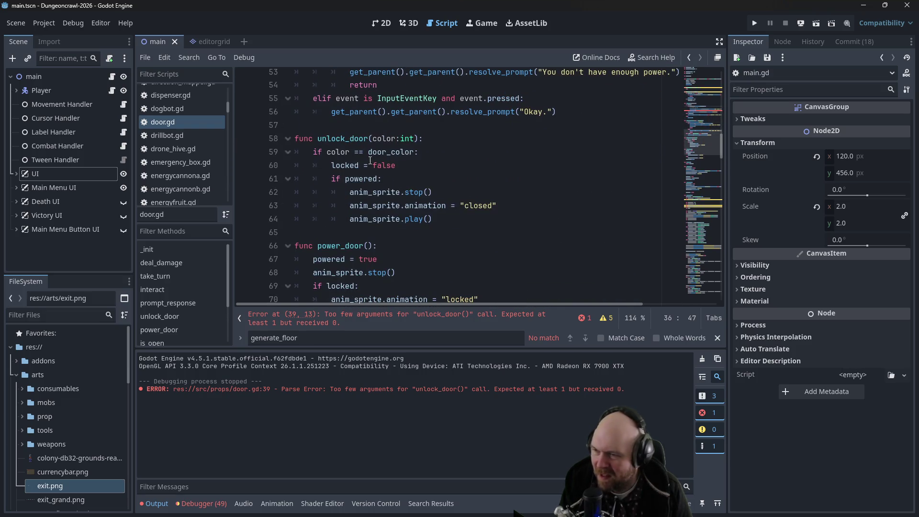
{"action": "left_click_drag", "start_coordinate": [373, 138], "coordinate": [414, 138]}
{"action": "key", "text": "BackSpace"}
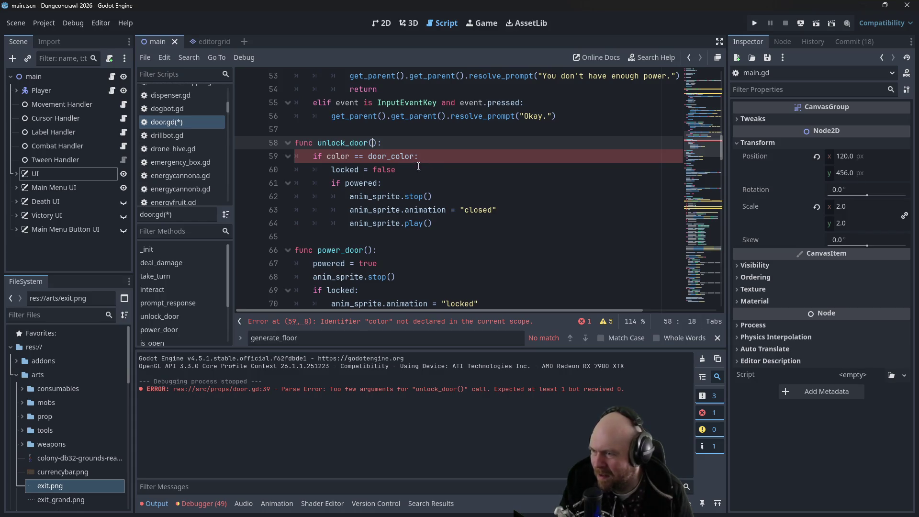
{"action": "left_click_drag", "start_coordinate": [419, 157], "coordinate": [269, 159]}
{"action": "key", "text": "BackSpace"}
{"action": "key", "text": "BackSpace"}
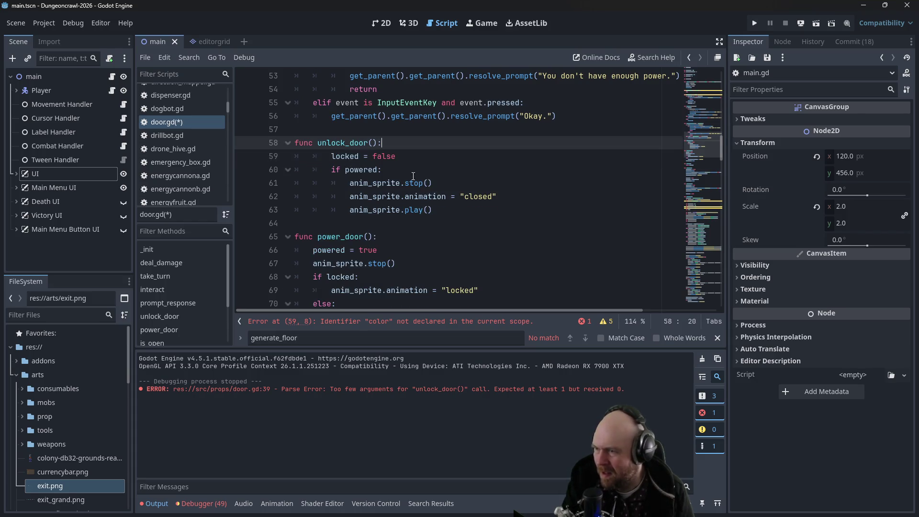
{"action": "left_click_drag", "start_coordinate": [443, 209], "coordinate": [292, 156]}
{"action": "key", "text": "shift+Tab"}
{"action": "key", "text": "ctrl+s"}
Step: Open the Player's script, player.gd
{"action": "scroll", "coordinate": [470, 138], "scroll_direction": "up", "scroll_amount": 12}
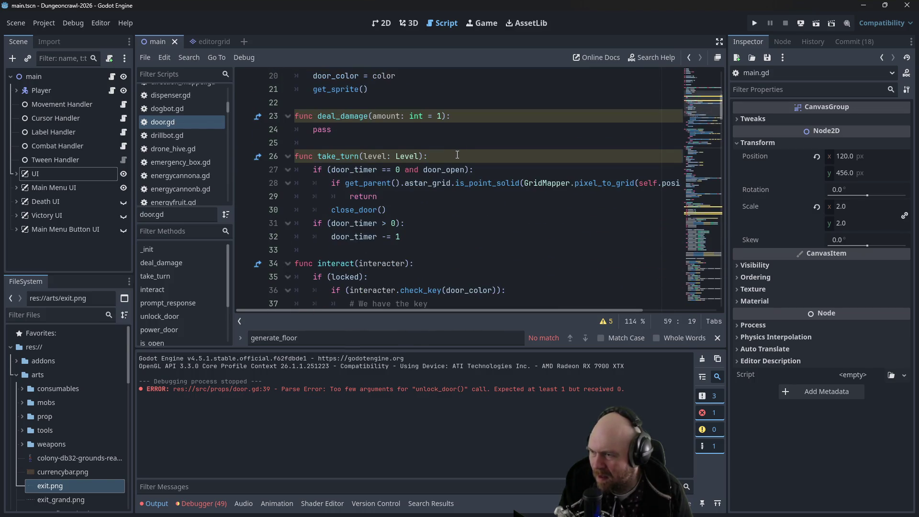
{"action": "scroll", "coordinate": [454, 156], "scroll_direction": "up", "scroll_amount": 3}
{"action": "scroll", "coordinate": [454, 156], "scroll_direction": "up", "scroll_amount": 1}
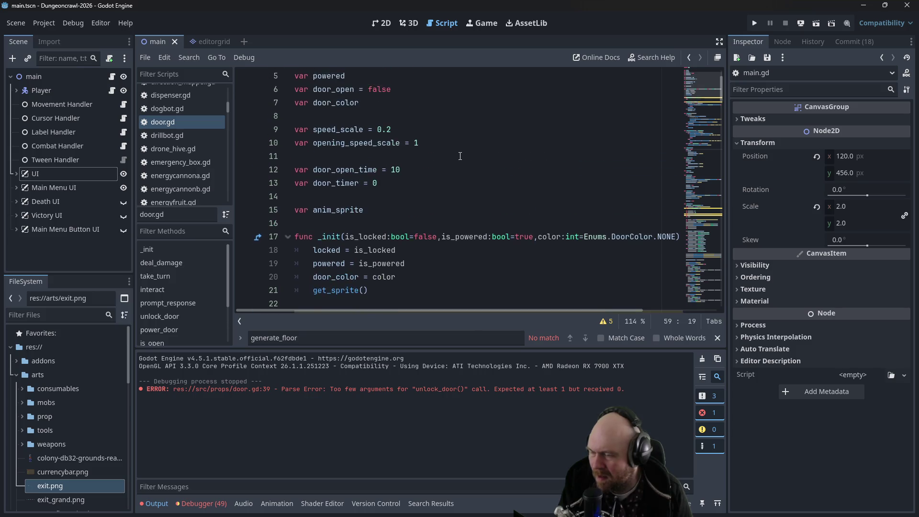
{"action": "scroll", "coordinate": [454, 160], "scroll_direction": "down", "scroll_amount": 8}
{"action": "scroll", "coordinate": [455, 165], "scroll_direction": "down", "scroll_amount": 1}
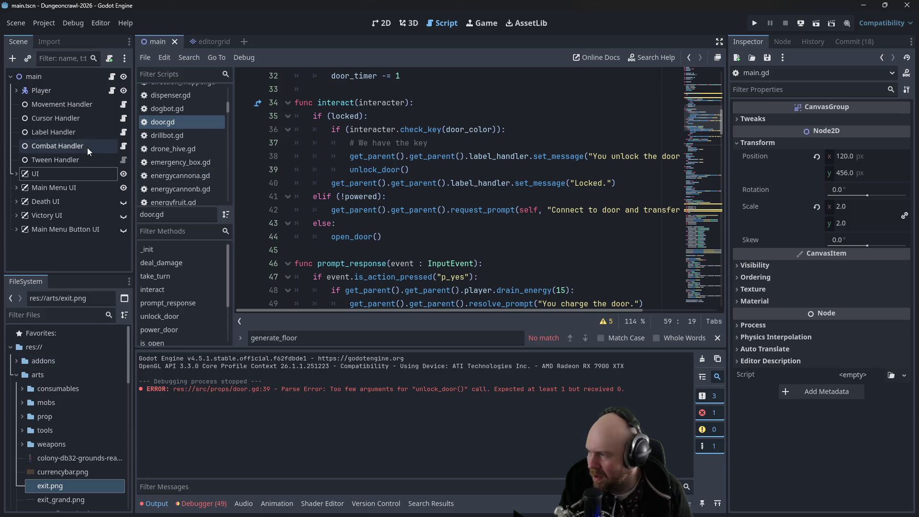
{"action": "left_click", "coordinate": [112, 90]}
Step: Replace check_key's pass with 'for key in keys:' and start an if on the key's colour
{"action": "left_click_drag", "start_coordinate": [349, 236], "coordinate": [313, 238]}
{"action": "type", "text": "for key in key"}
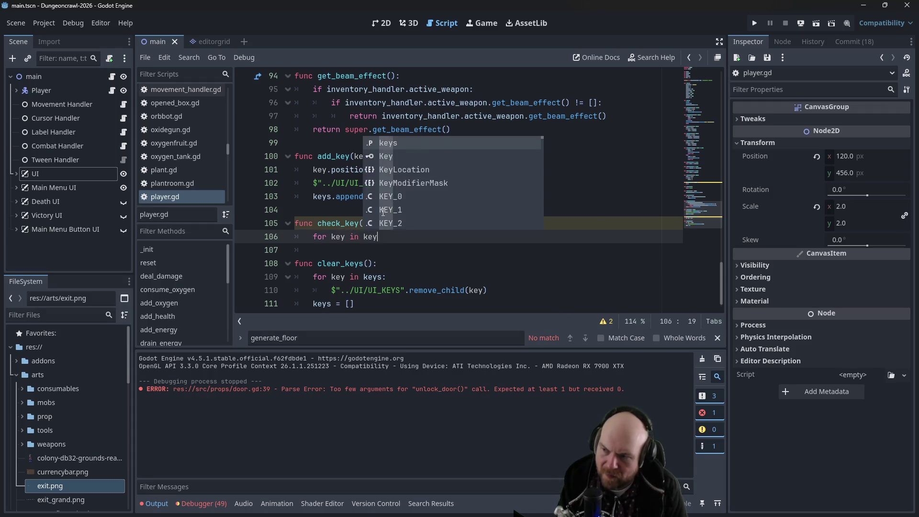
{"action": "key", "text": "Return"}
{"action": "type", "text": ":"}
{"action": "key", "text": "Return"}
{"action": "type", "text": "if "}
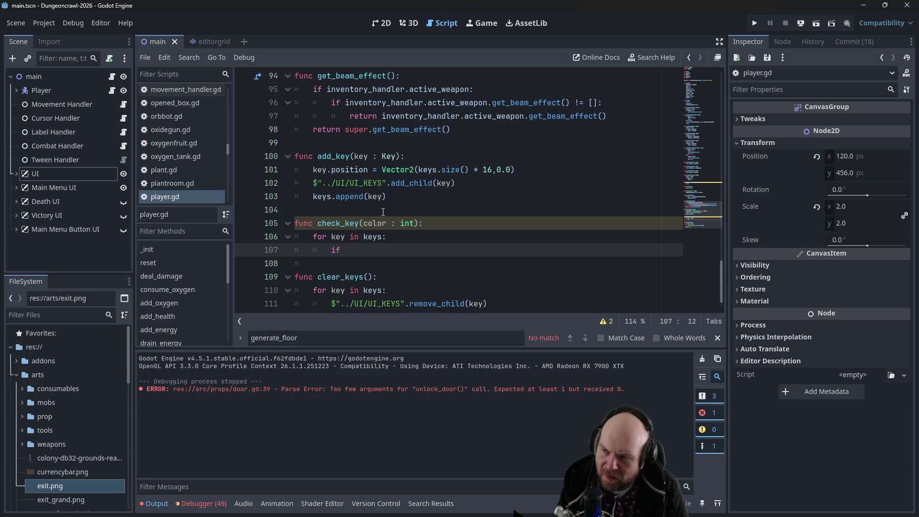
{"action": "type", "text": "key."}
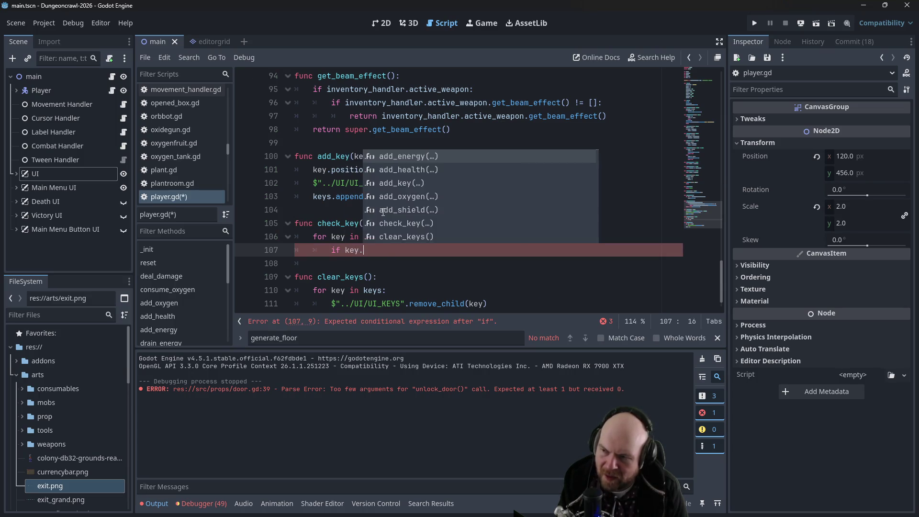
{"action": "type", "text": "color"}
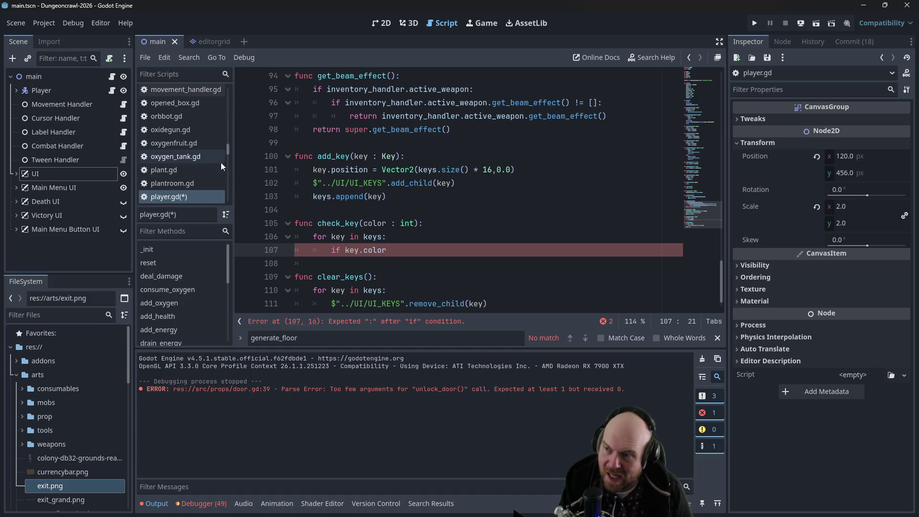
Step: Look up key_color in key.gd and use key.key_color in the condition
{"action": "left_click", "coordinate": [395, 156], "text": "ctrl"}
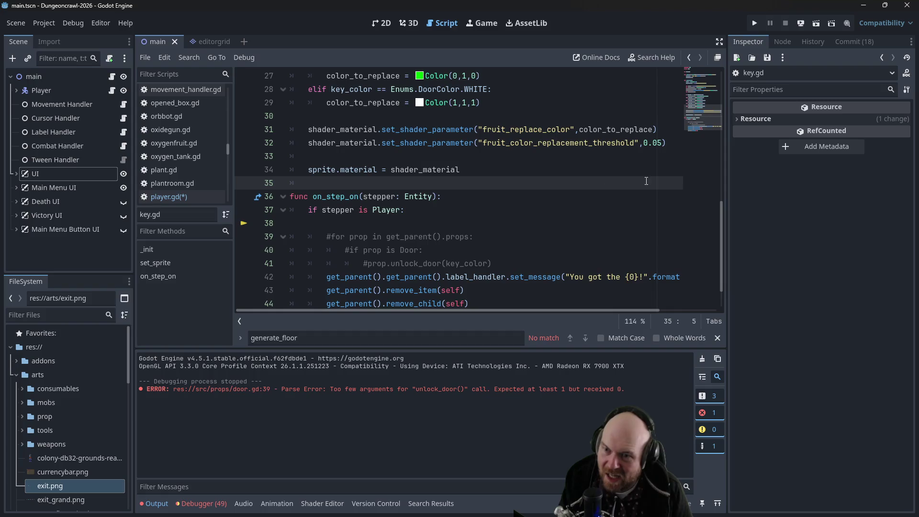
{"action": "left_click", "coordinate": [702, 86]}
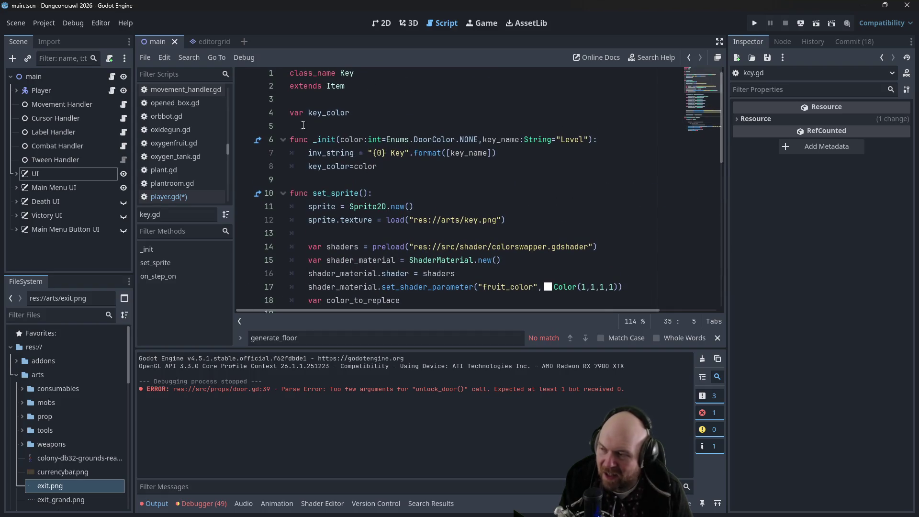
{"action": "left_click", "coordinate": [161, 196]}
{"action": "left_click", "coordinate": [364, 250]}
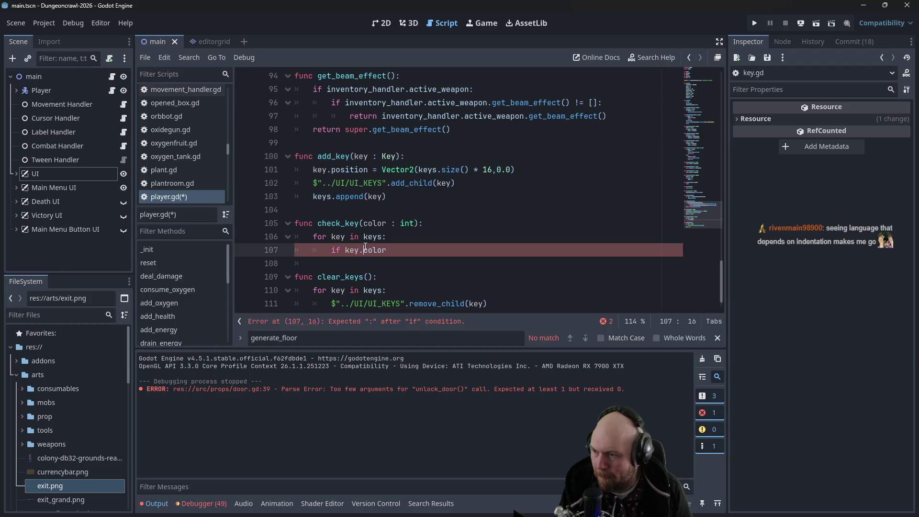
{"action": "type", "text": "key_"}
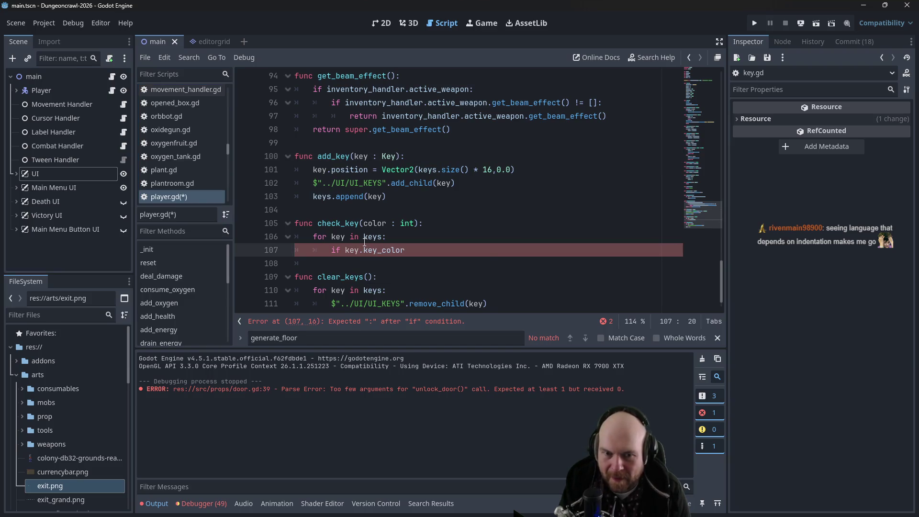
{"action": "key", "text": "Down"}
{"action": "key", "text": "Right"}
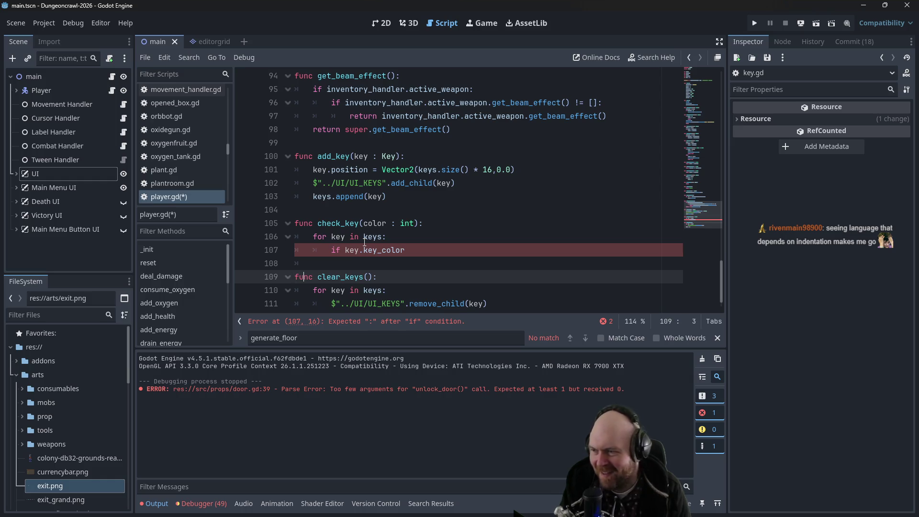
{"action": "key", "text": "Up"}
{"action": "key", "text": "Up"}
{"action": "key", "text": "End"}
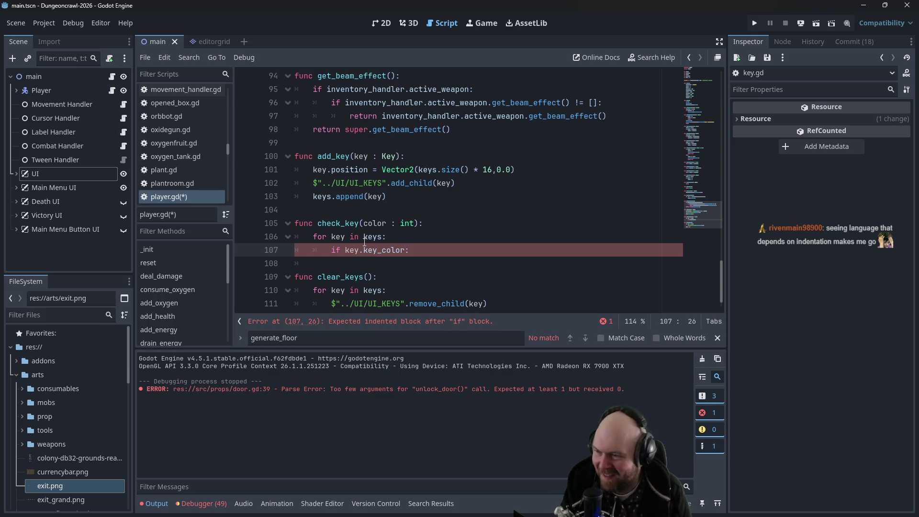
Step: Finish the condition as 'if key.key_color == color:' and open its body
{"action": "key", "text": "Return"}
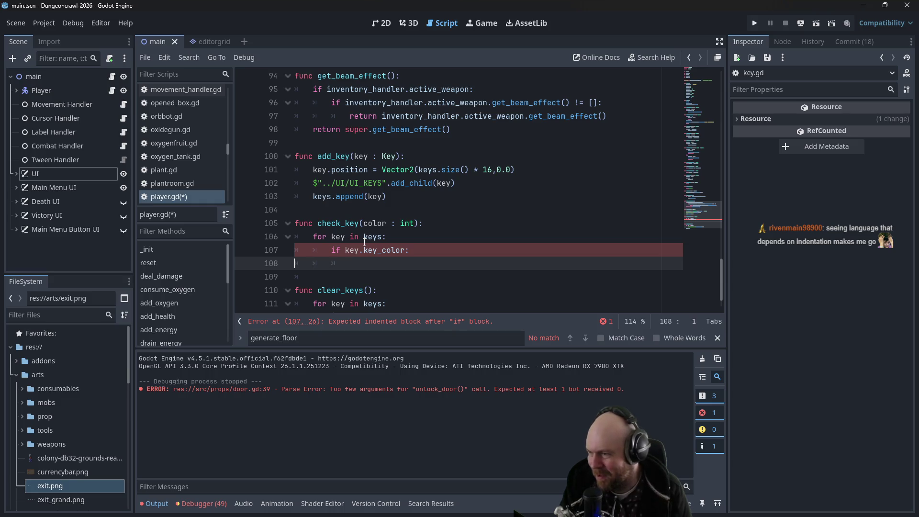
{"action": "key", "text": "Left"}
{"action": "key", "text": "Left"}
{"action": "type", "text": "= "}
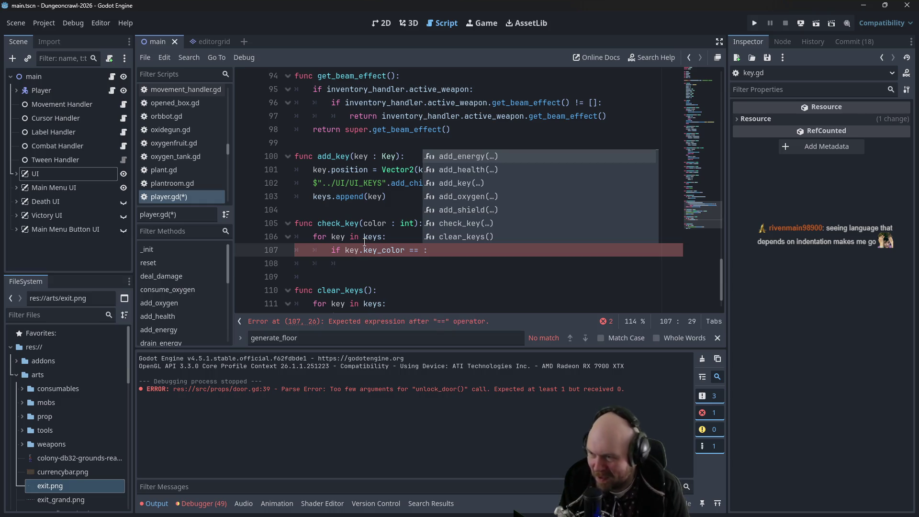
{"action": "type", "text": "color"}
{"action": "key", "text": "End"}
{"action": "key", "text": "Return"}
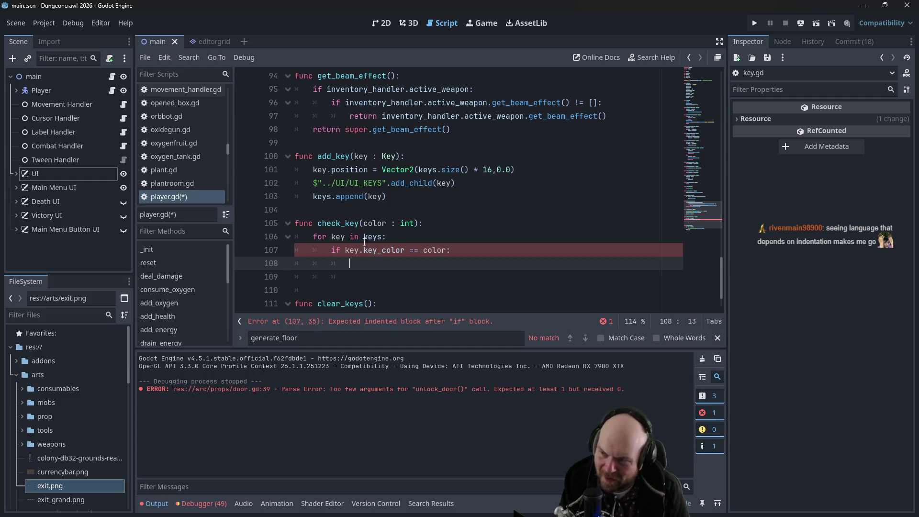
Step: Return true inside the loop and false after it, then save player.gd
{"action": "type", "text": "turn true"}
{"action": "key", "text": "Return"}
{"action": "key", "text": "BackSpace"}
{"action": "key", "text": "BackSpace"}
{"action": "type", "text": "return false"}
{"action": "key", "text": "ctrl+s"}
{"action": "left_click", "coordinate": [400, 223]}
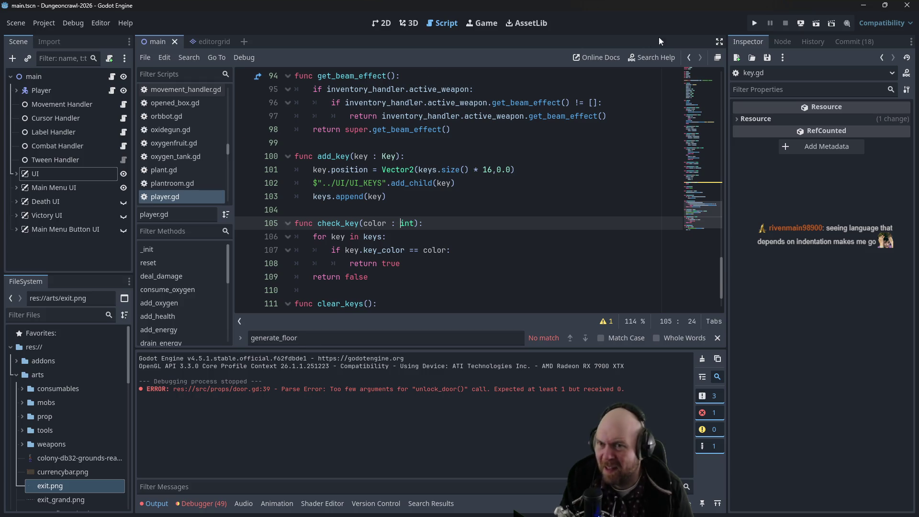
{"action": "scroll", "coordinate": [228, 138], "scroll_direction": "up", "scroll_amount": 5}
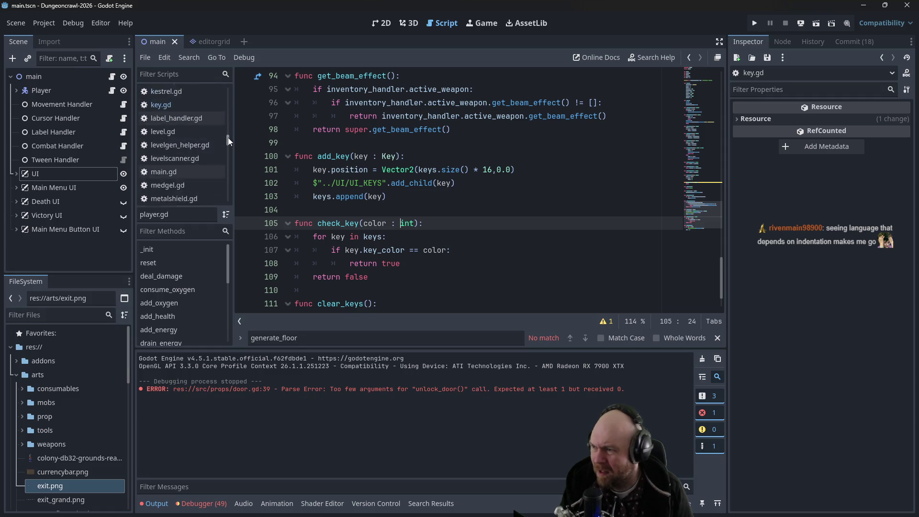
Step: Run the project, start a new game, try the locked door, and stop the game
{"action": "left_click", "coordinate": [754, 23]}
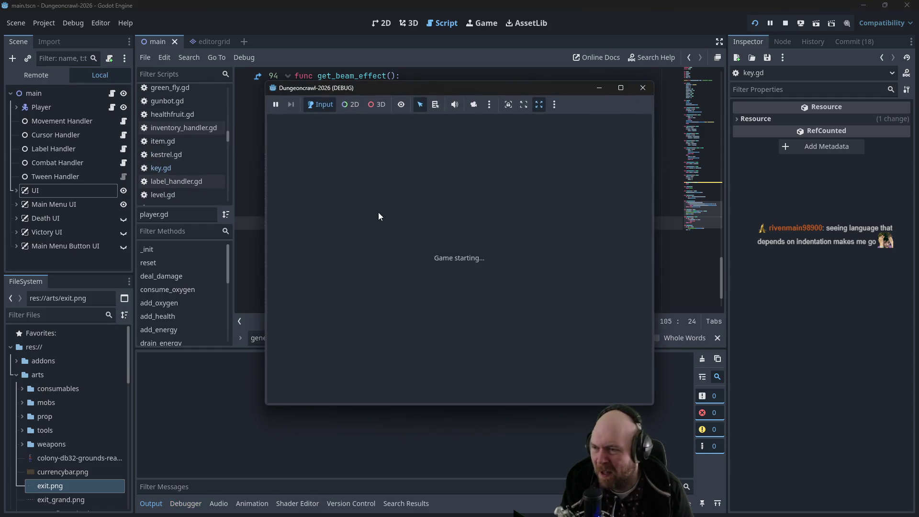
{"action": "left_click", "coordinate": [411, 255]}
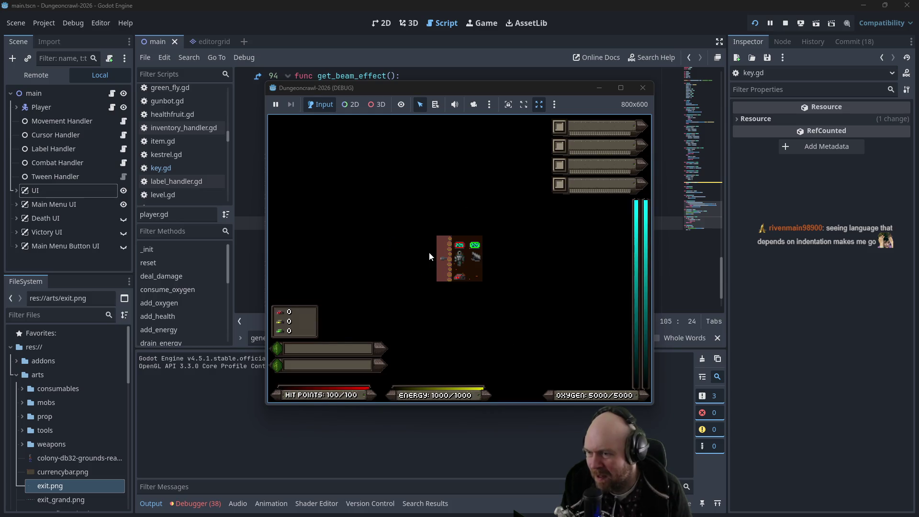
{"action": "key", "text": "Right"}
{"action": "key", "text": "Right"}
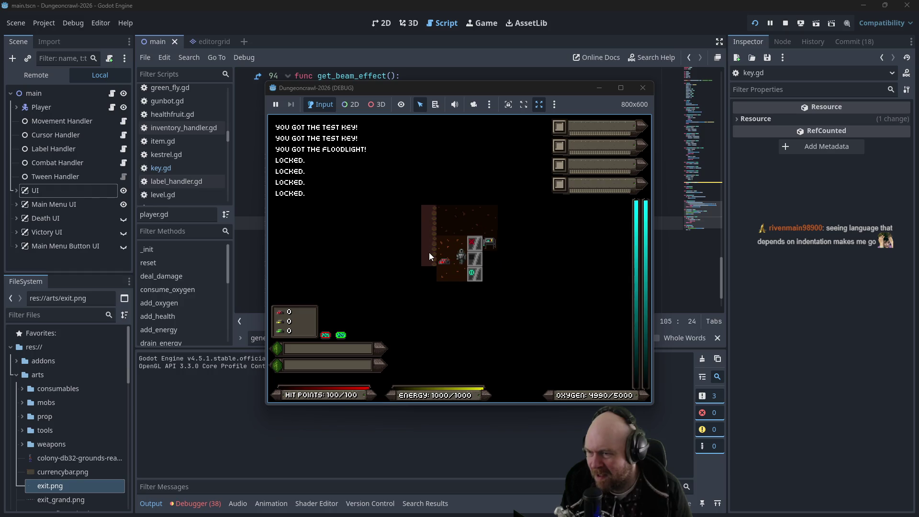
{"action": "left_click", "coordinate": [643, 87]}
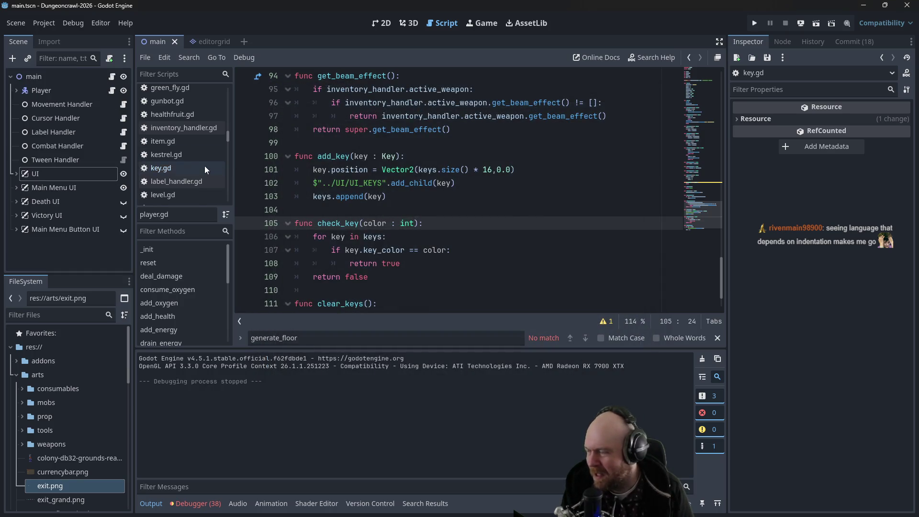
Step: Open floor_strategy_0.gd at the test key lines
{"action": "scroll", "coordinate": [202, 165], "scroll_direction": "down", "scroll_amount": 1}
{"action": "scroll", "coordinate": [193, 151], "scroll_direction": "up", "scroll_amount": 5}
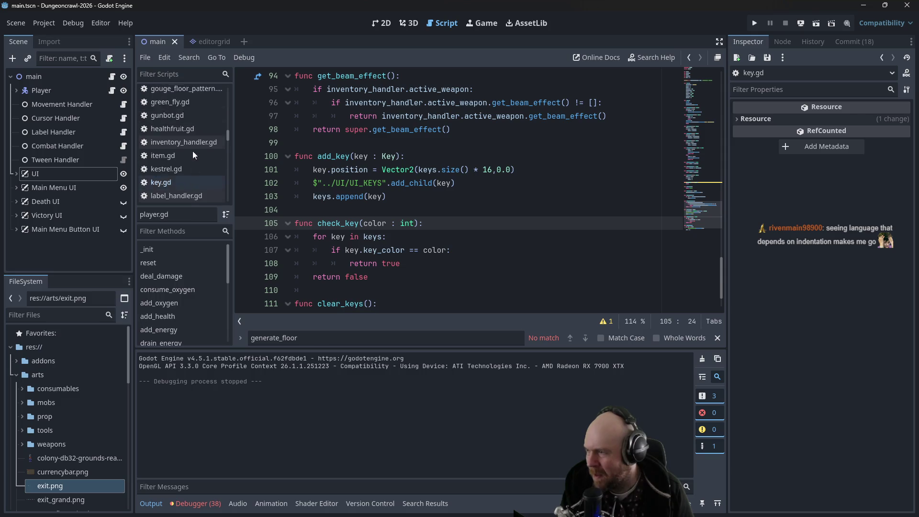
{"action": "left_click", "coordinate": [194, 137]}
{"action": "scroll", "coordinate": [194, 137], "scroll_direction": "up", "scroll_amount": 7}
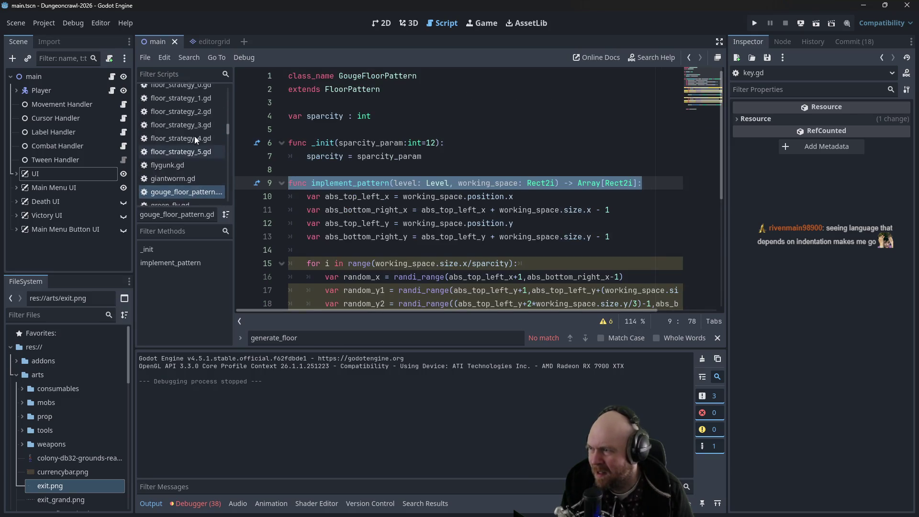
{"action": "left_click", "coordinate": [194, 116]}
{"action": "left_click", "coordinate": [465, 210]}
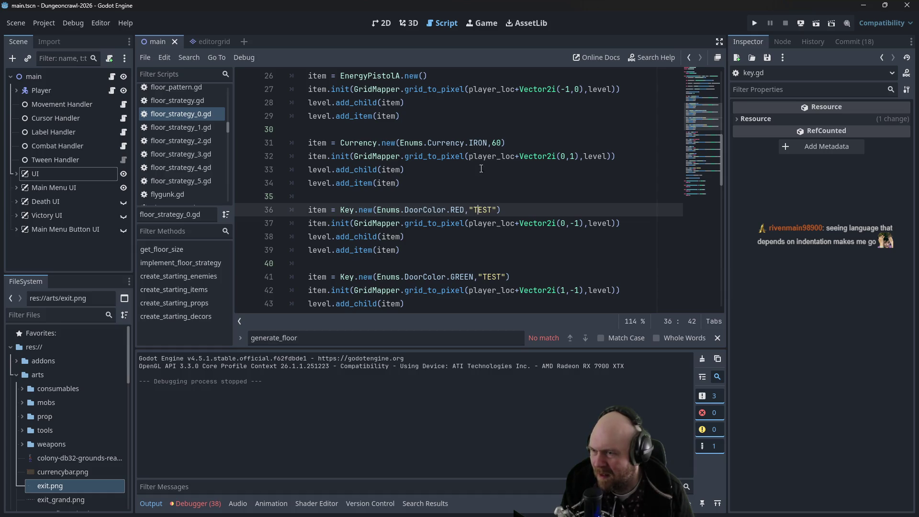
{"action": "scroll", "coordinate": [474, 206], "scroll_direction": "down", "scroll_amount": 1}
Step: Change the second test key's colour from GREEN to NONE and run the project
{"action": "double_click", "coordinate": [473, 238]}
{"action": "type", "text": "GR"}
{"action": "key", "text": "BackSpace"}
{"action": "key", "text": "BackSpace"}
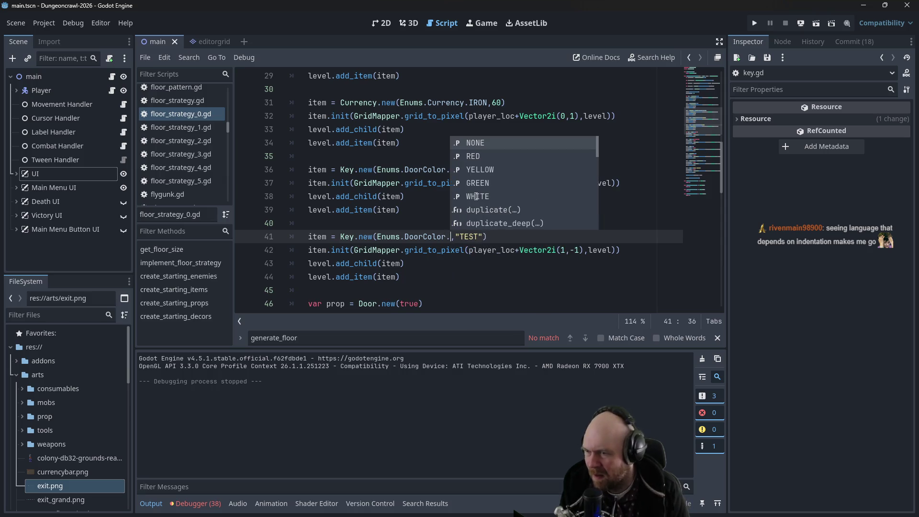
{"action": "type", "text": "NONE"}
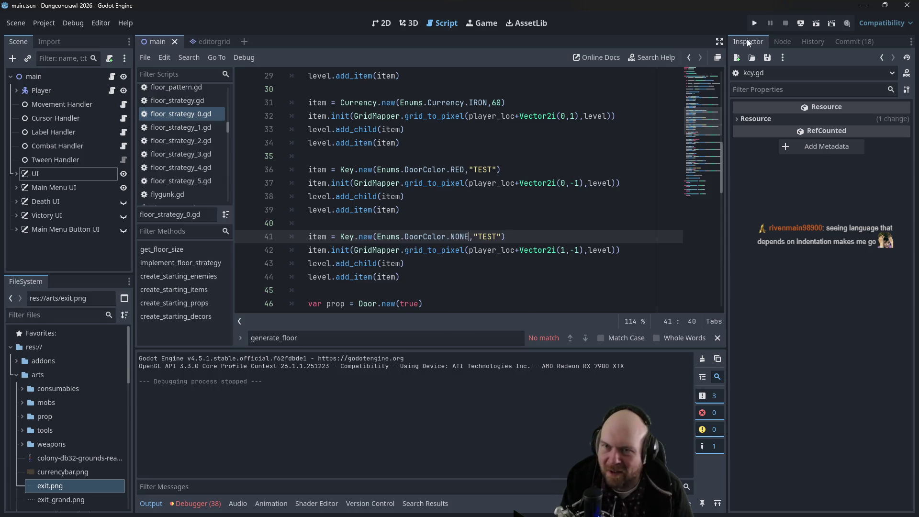
{"action": "left_click", "coordinate": [755, 24]}
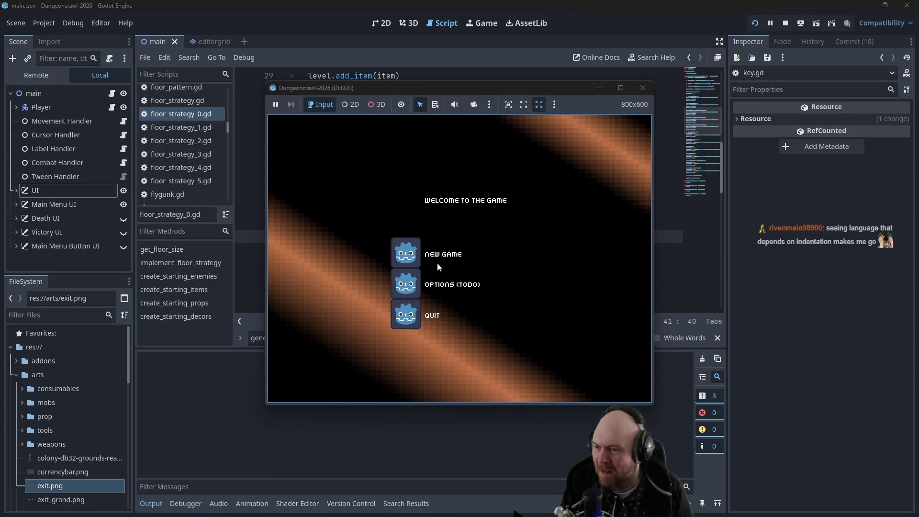
Step: Start a new game, walk into the door to unlock it, then stop the game
{"action": "left_click", "coordinate": [433, 254]}
{"action": "key", "text": "Right"}
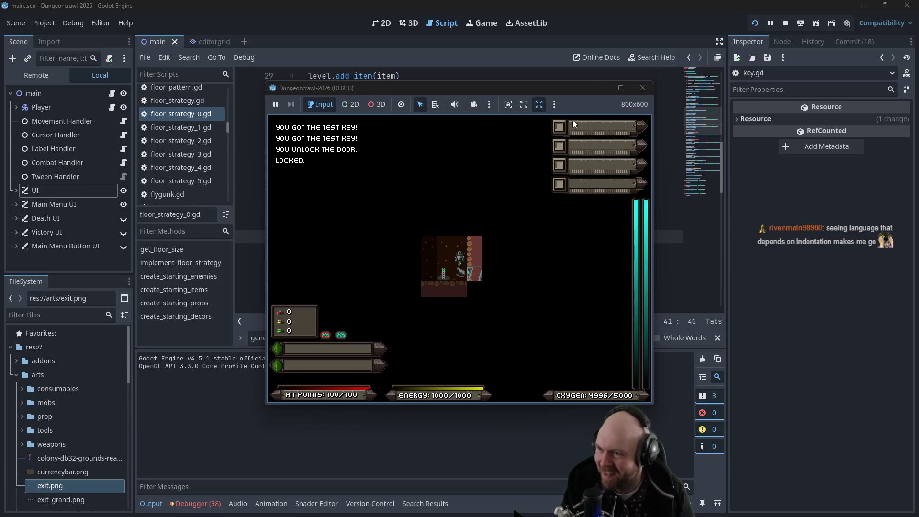
{"action": "left_click", "coordinate": [643, 88]}
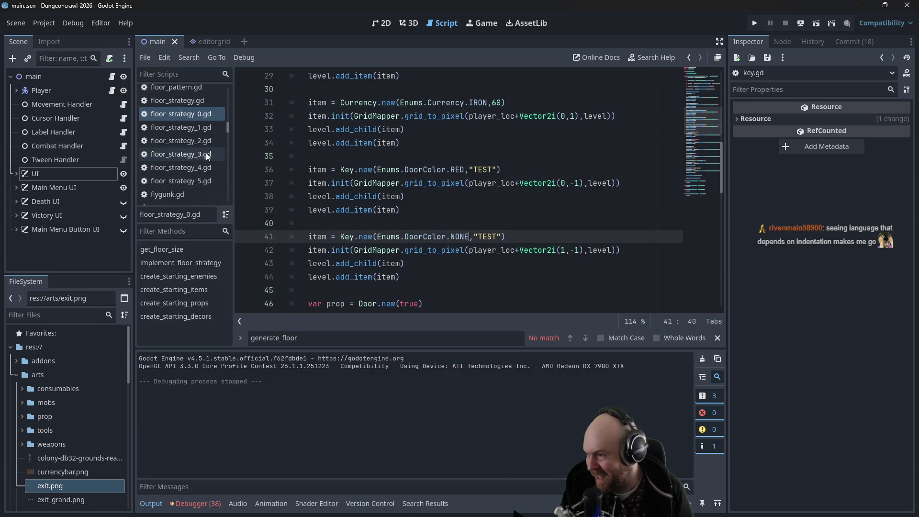
Step: Open door.gd from the Scripts list
{"action": "scroll", "coordinate": [214, 148], "scroll_direction": "up", "scroll_amount": 5}
{"action": "scroll", "coordinate": [229, 118], "scroll_direction": "up", "scroll_amount": 4}
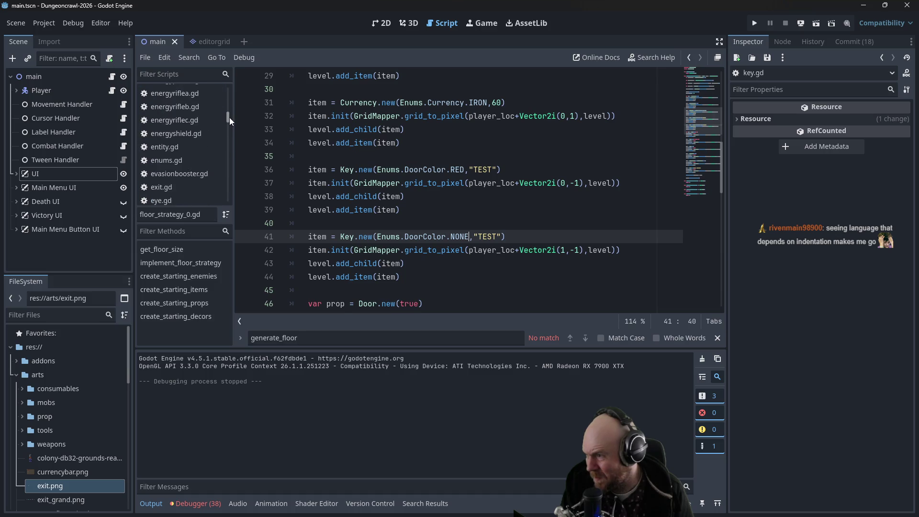
{"action": "scroll", "coordinate": [229, 111], "scroll_direction": "up", "scroll_amount": 3}
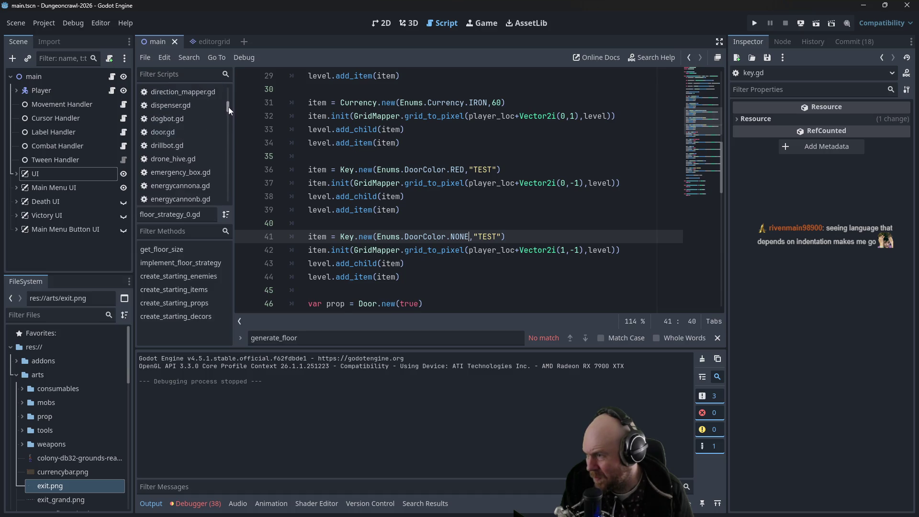
{"action": "left_click", "coordinate": [184, 131]}
Step: Add 'else:' after unlock_door(), indent the Locked. message under it, and save
{"action": "left_click", "coordinate": [450, 182]}
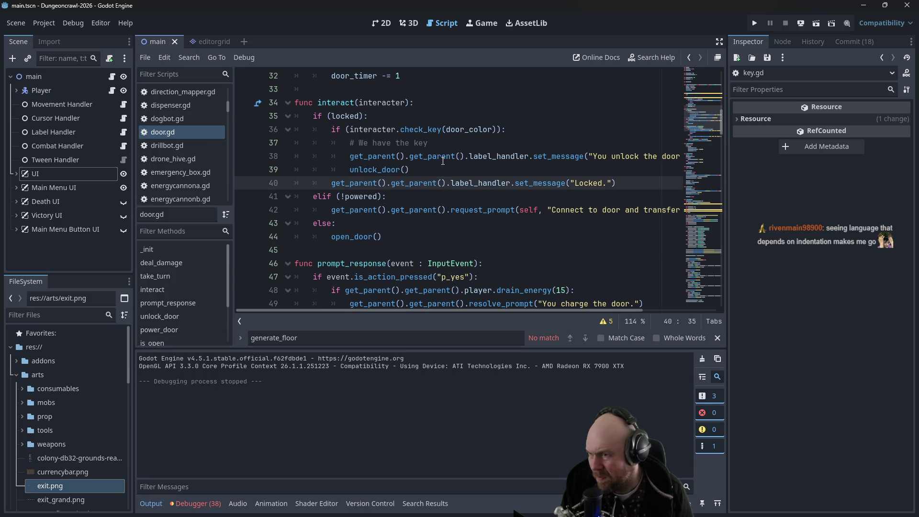
{"action": "key", "text": "Up"}
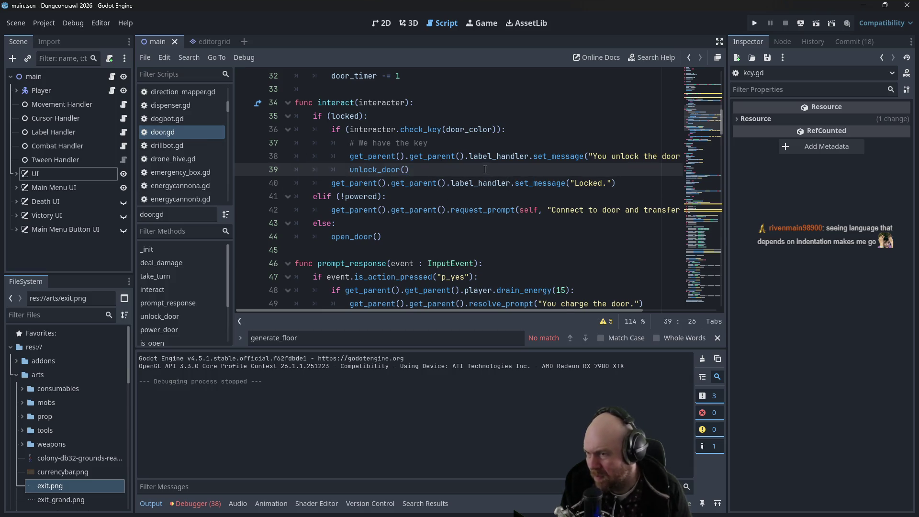
{"action": "key", "text": "Return"}
{"action": "key", "text": "BackSpace"}
{"action": "type", "text": "else:"}
{"action": "key", "text": "Down"}
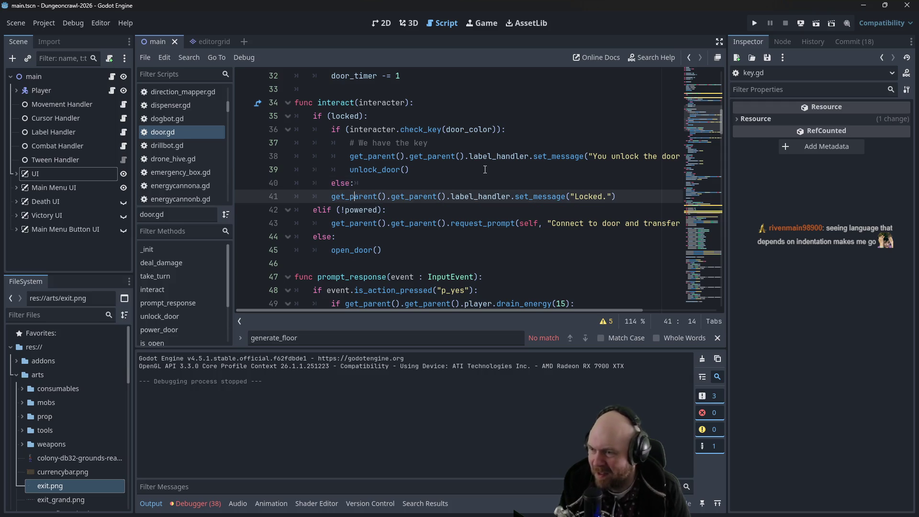
{"action": "key", "text": "Tab"}
{"action": "key", "text": "ctrl+s"}
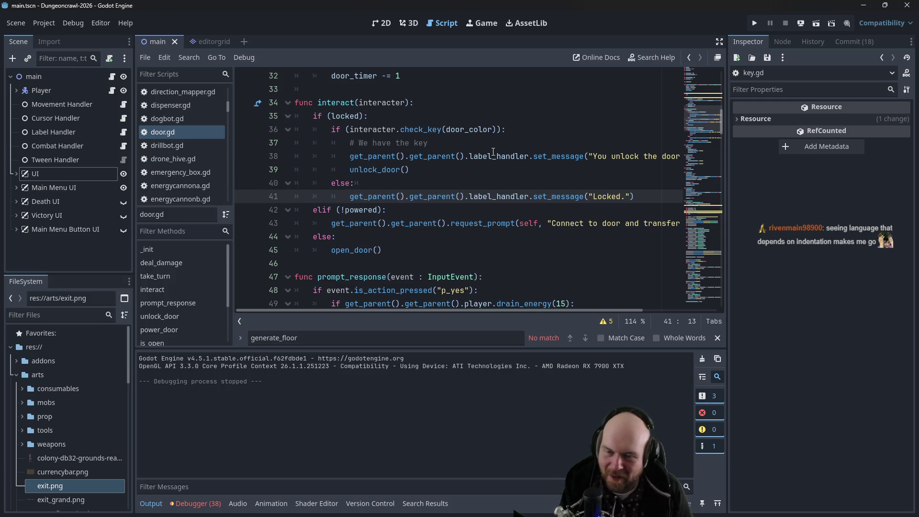
Step: Switch over to the Plan notes in Obsidian
{"action": "left_click", "coordinate": [493, 156]}
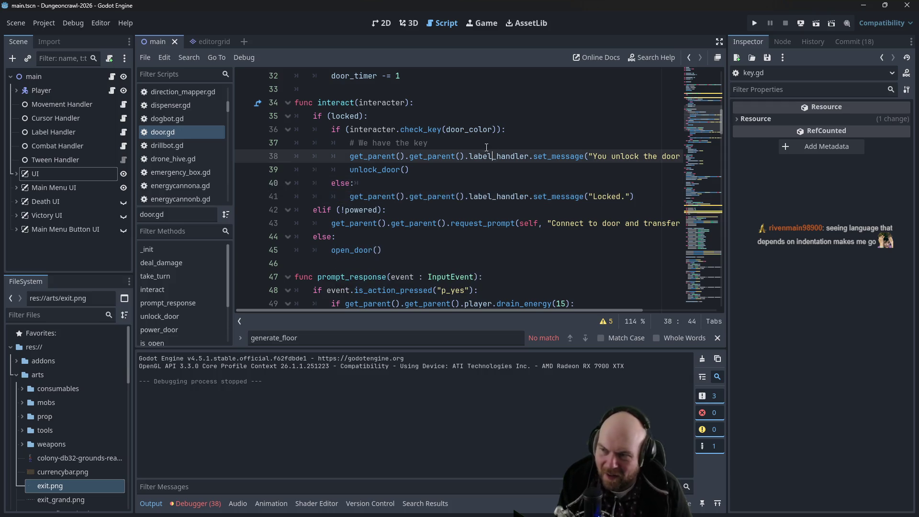
{"action": "left_click", "coordinate": [447, 167]}
{"action": "key", "text": "alt+Tab"}
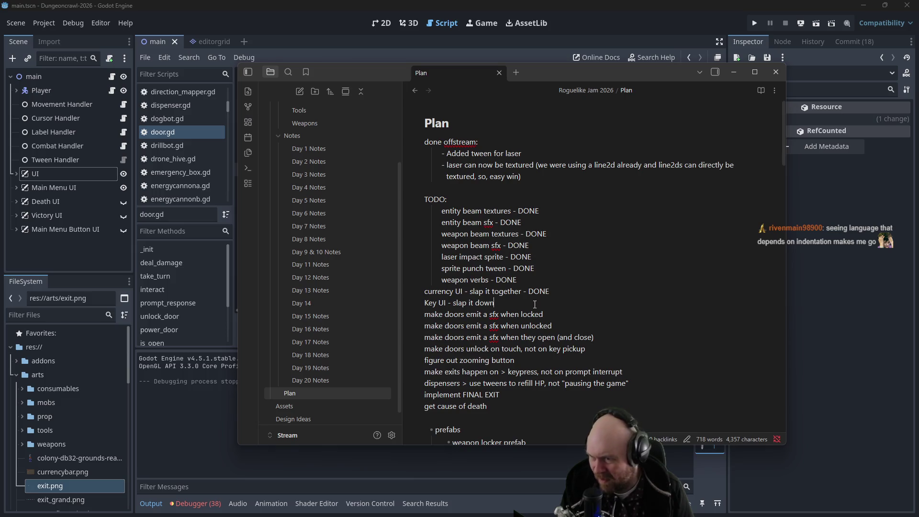
Step: Append '- DONE' to the Key UI and door-unlock tasks, then return to Godot
{"action": "type", "text": " - DONE"}
{"action": "key", "text": "Down"}
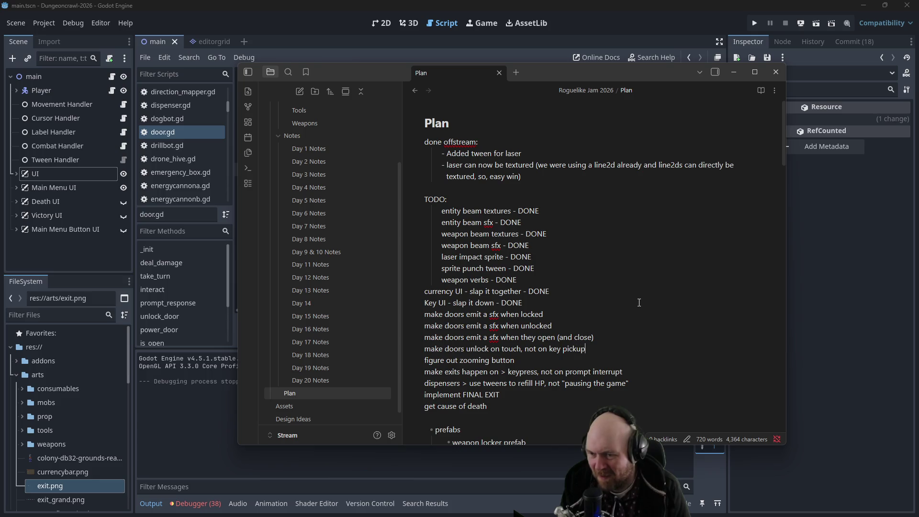
{"action": "type", "text": " - DONE"}
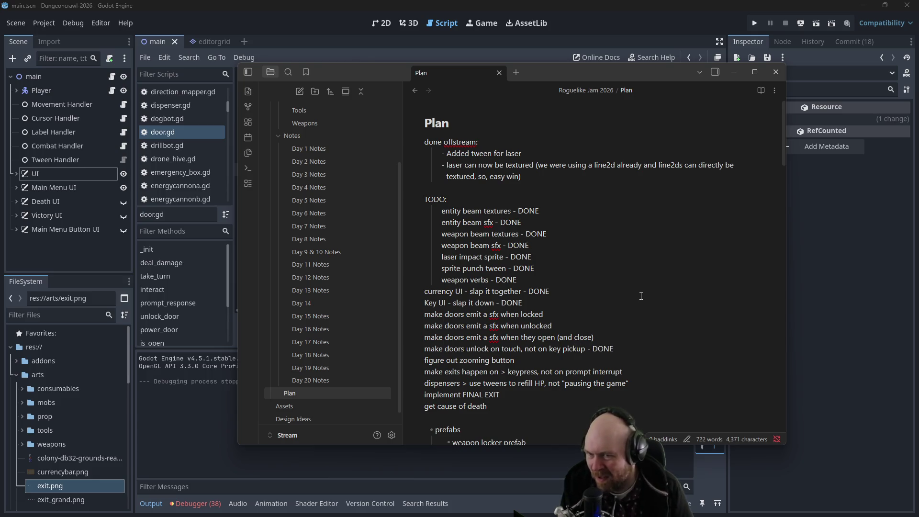
{"action": "left_click", "coordinate": [812, 242]}
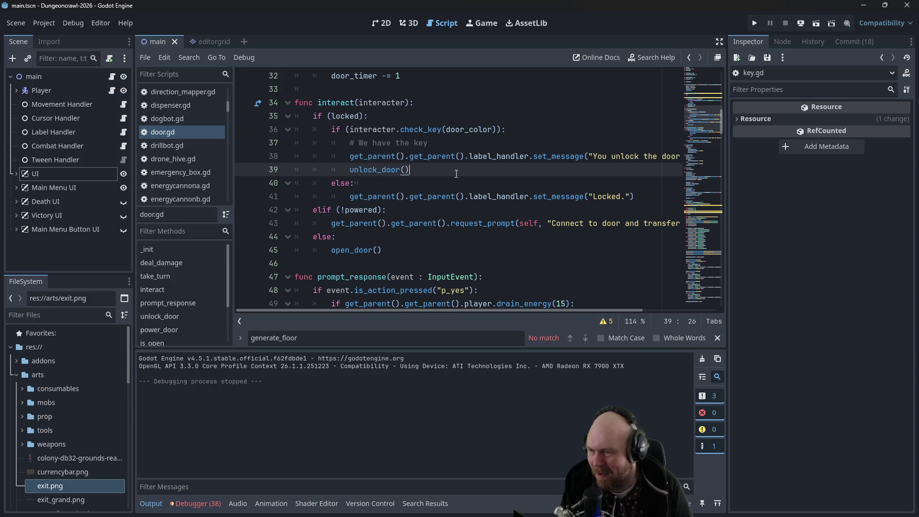
Step: Add a commented-out SoundHandler.play_sound() line after unlock_door() and copy it
{"action": "key", "text": "Return"}
{"action": "type", "text": "Sou"}
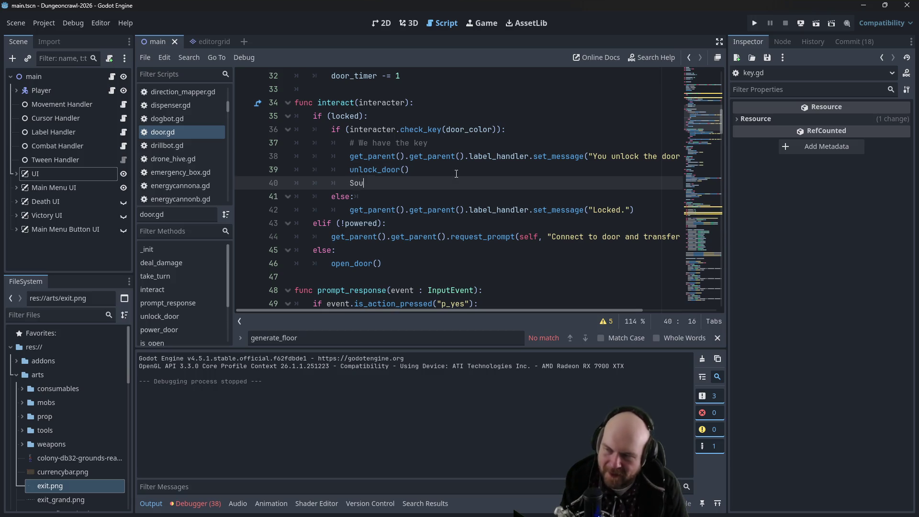
{"action": "type", "text": "ndHandler."}
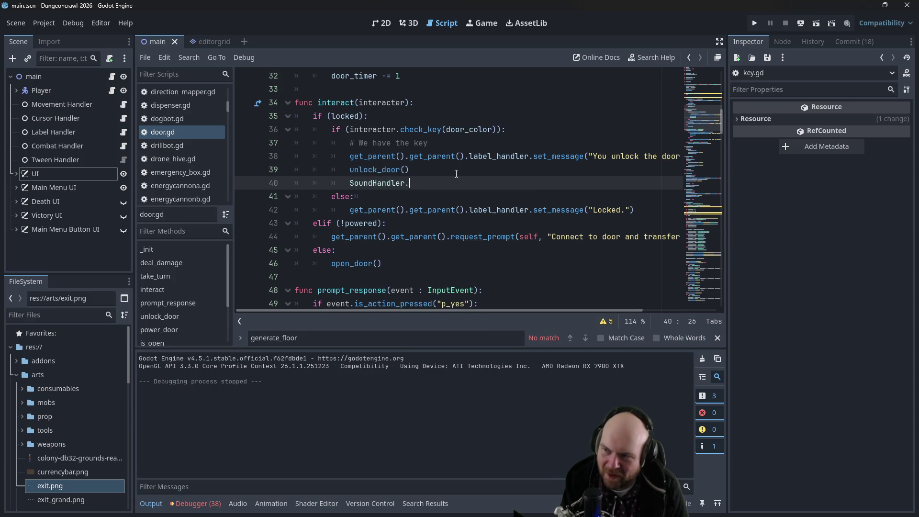
{"action": "type", "text": "play_soun"}
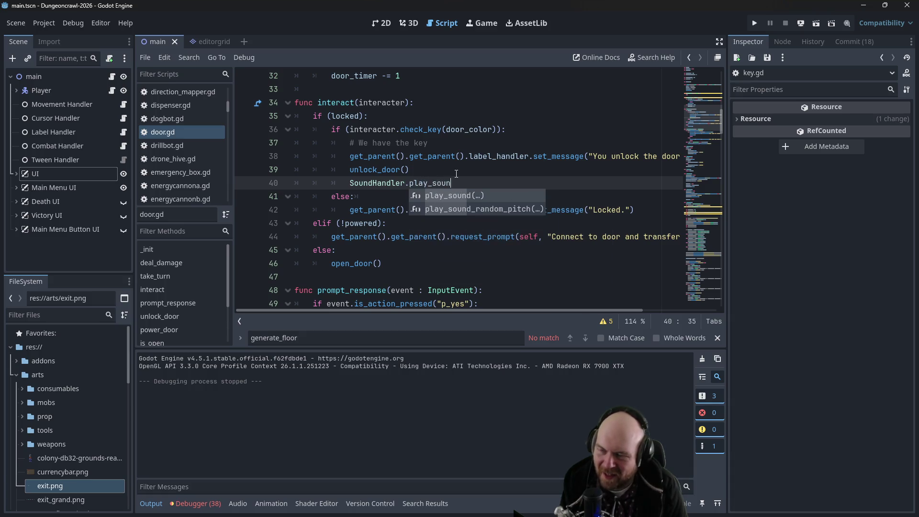
{"action": "key", "text": "Return"}
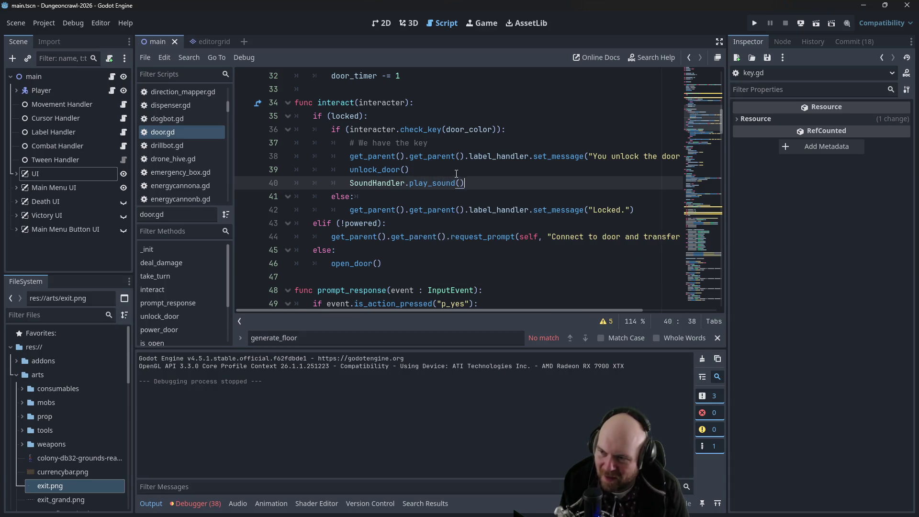
{"action": "key", "text": "Left"}
{"action": "key", "text": "Left"}
{"action": "key", "text": "Left"}
{"action": "key", "text": "Left"}
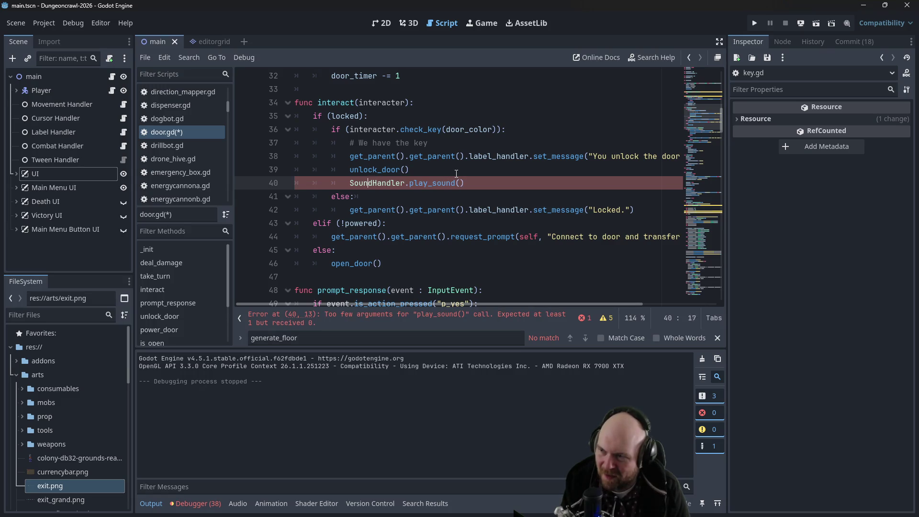
{"action": "key", "text": "ctrl+k"}
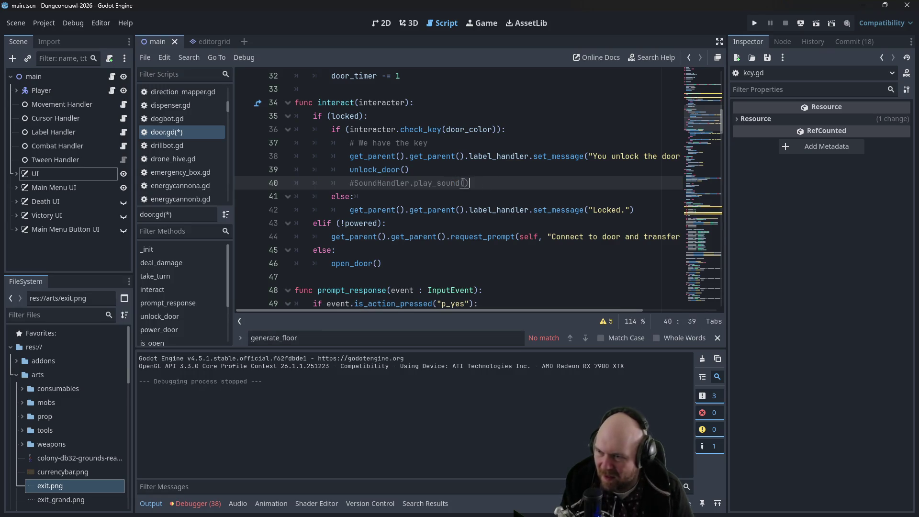
{"action": "left_click_drag", "start_coordinate": [468, 183], "coordinate": [350, 185]}
{"action": "key", "text": "ctrl+c"}
Step: Paste the commented sound call below the Locked. message and after open_door(), then save door.gd
{"action": "left_click", "coordinate": [652, 211]}
{"action": "key", "text": "Return"}
{"action": "key", "text": "ctrl+v"}
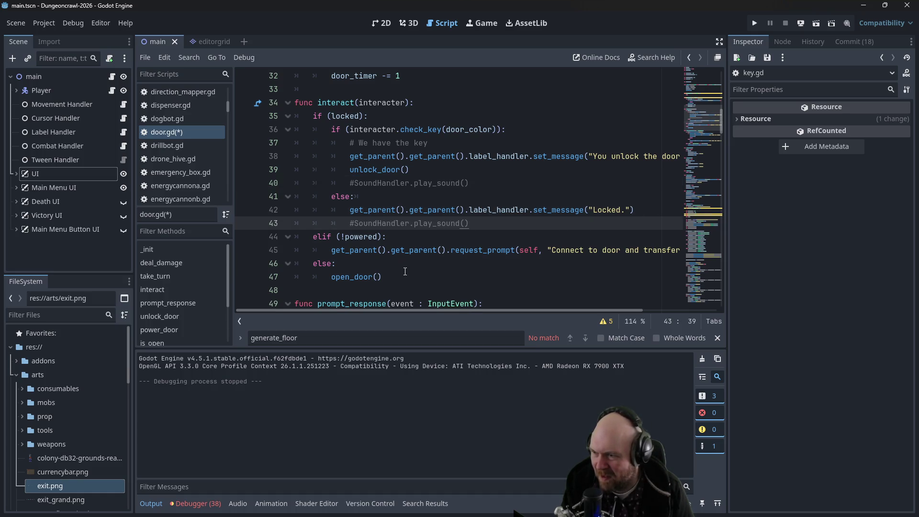
{"action": "left_click", "coordinate": [405, 271]}
{"action": "key", "text": "Return"}
{"action": "key", "text": "ctrl+v"}
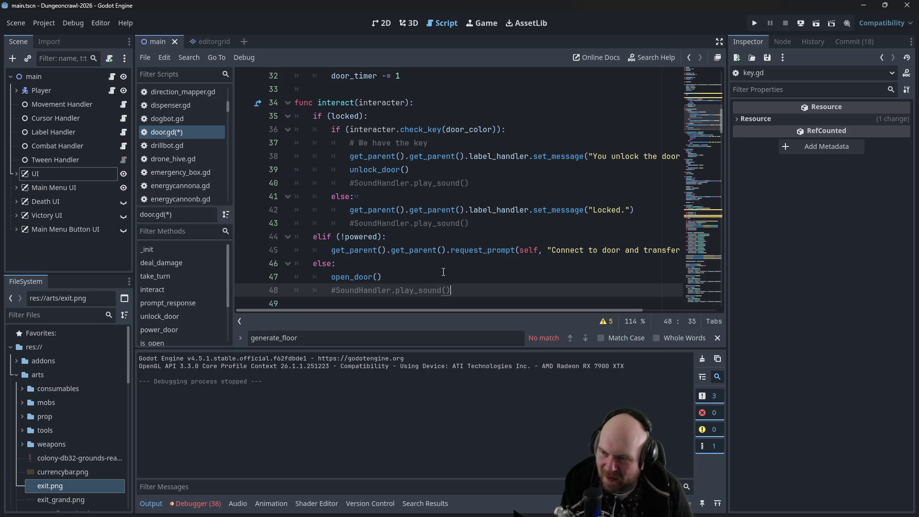
{"action": "key", "text": "ctrl+s"}
{"action": "left_click", "coordinate": [495, 271]}
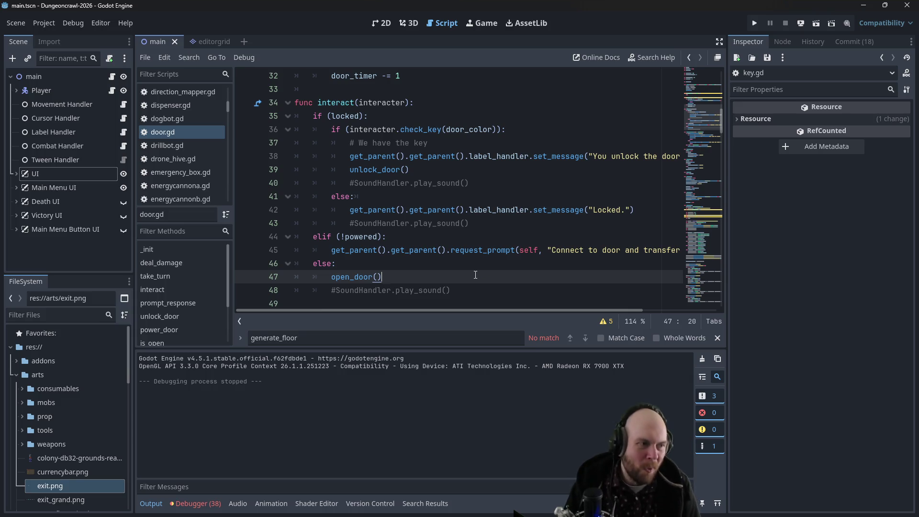
{"action": "key", "text": "alt+Tab"}
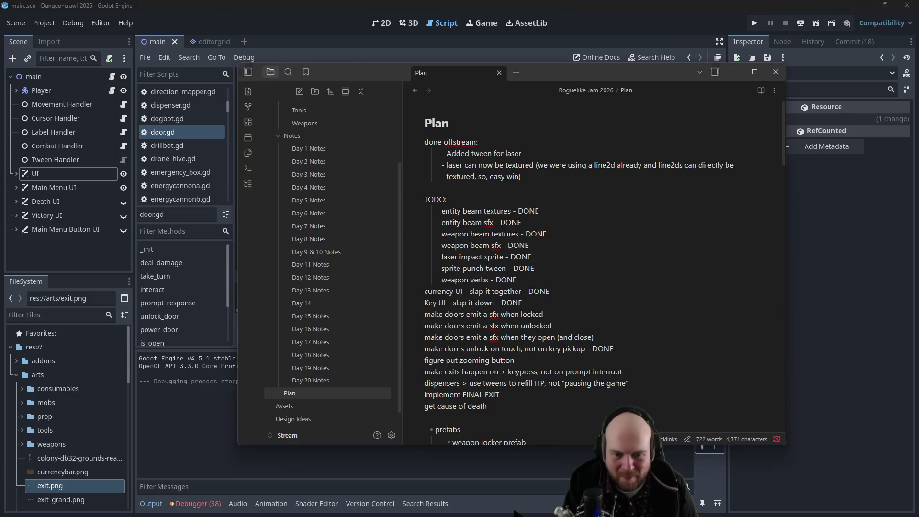
Step: Append '- partial credit' to the door sfx TODO lines in the Plan note
{"action": "type", "text": "- ha"}
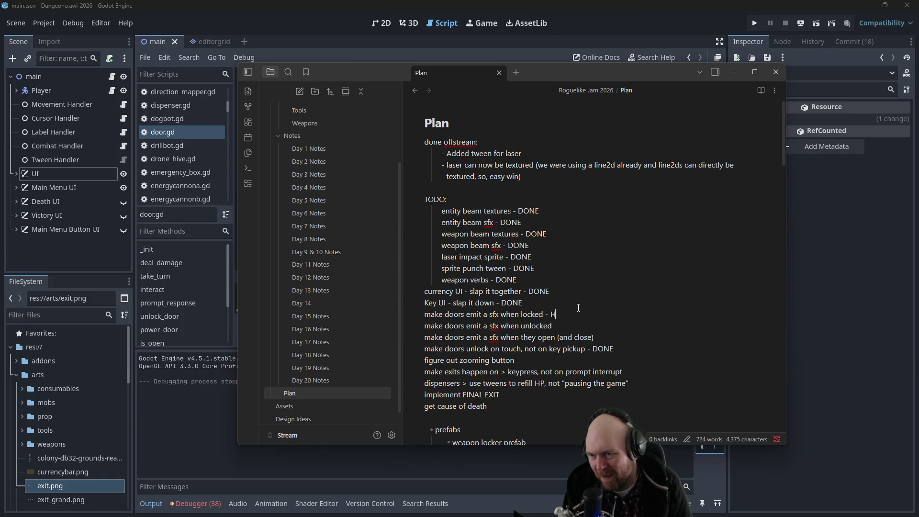
{"action": "type", "text": "tial"}
{"action": "type", "text": "dit"}
{"action": "key", "text": "Down"}
{"action": "type", "text": "- p"}
{"action": "type", "text": "al credit"}
{"action": "type", "text": " par"}
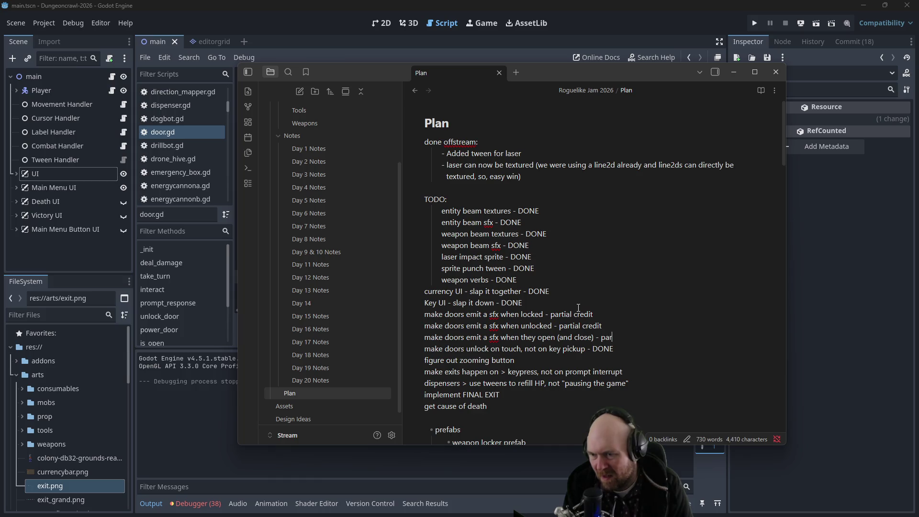
{"action": "type", "text": "dit"}
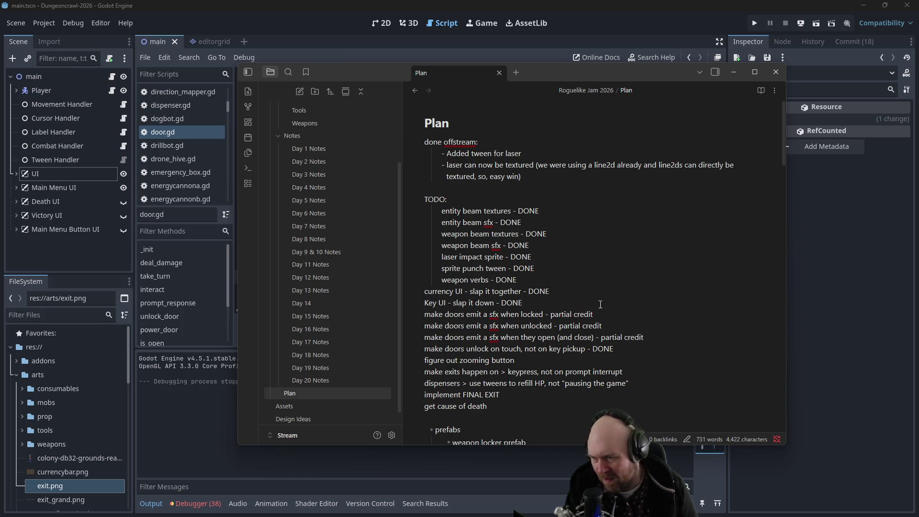
Step: Review the exit-on-keypress and finished TODO items, then return to Godot
{"action": "left_click_drag", "start_coordinate": [637, 371], "coordinate": [439, 370]}
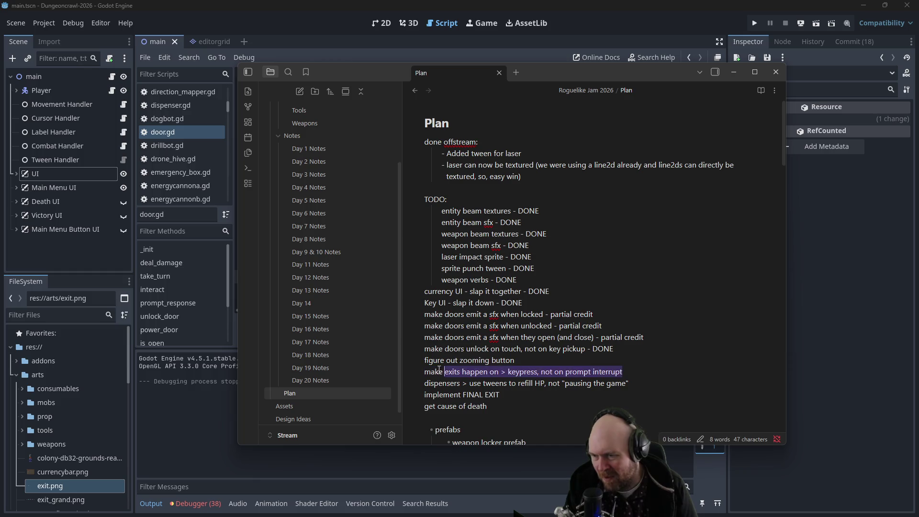
{"action": "left_click", "coordinate": [628, 370]}
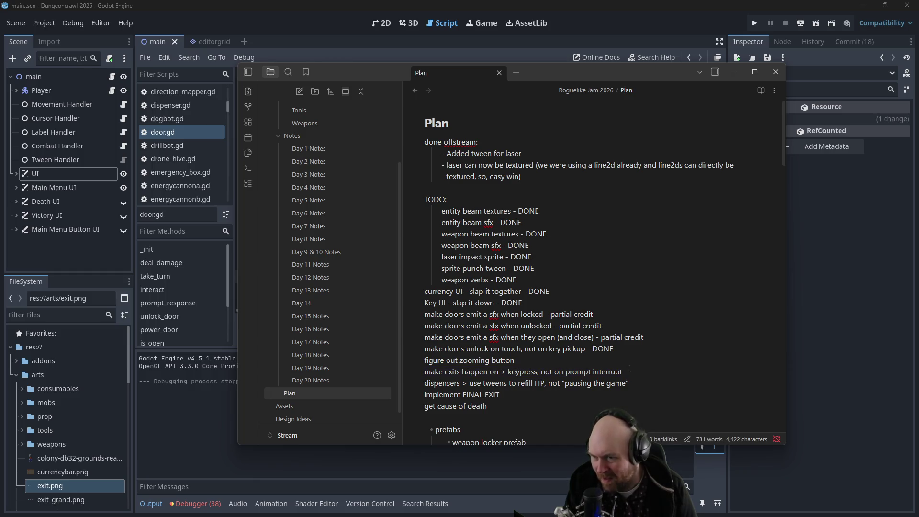
{"action": "mouse_move", "coordinate": [443, 212]}
{"action": "left_mouse_down"}
{"action": "mouse_move", "coordinate": [523, 269]}
{"action": "mouse_move", "coordinate": [515, 280]}
{"action": "left_mouse_up"}
{"action": "left_click", "coordinate": [544, 346]}
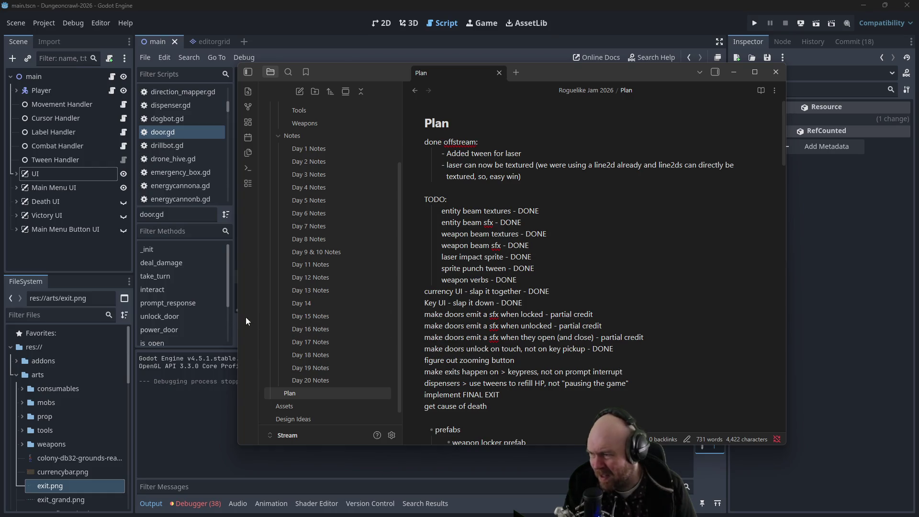
{"action": "left_click", "coordinate": [188, 401]}
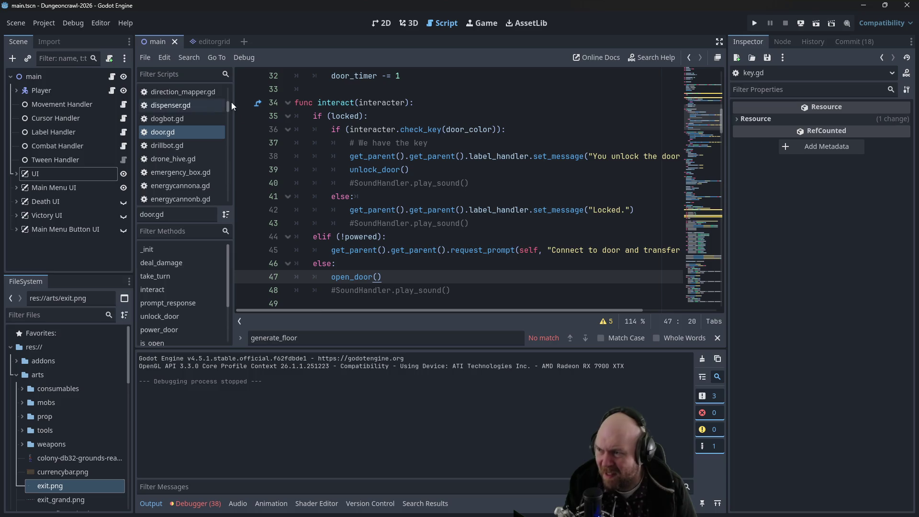
Step: Find exit.gd in the Scripts list and open it
{"action": "left_click_drag", "start_coordinate": [228, 105], "coordinate": [229, 101]}
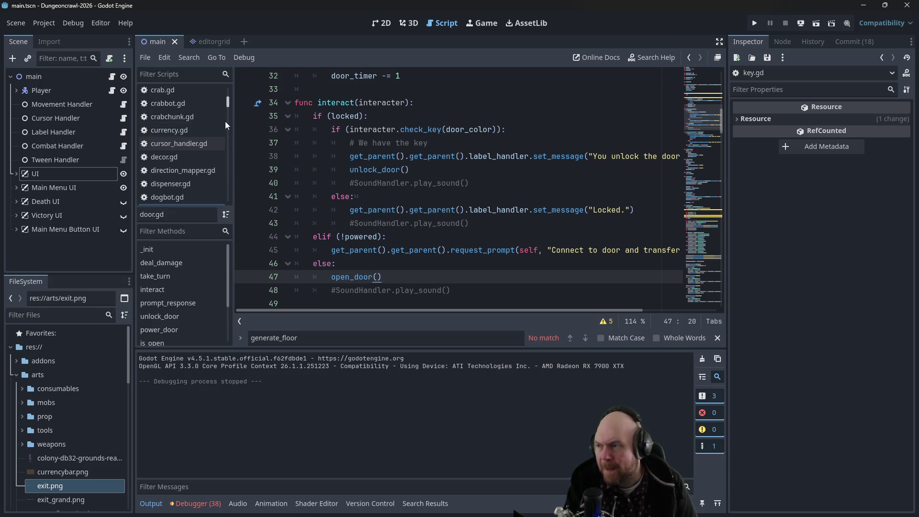
{"action": "scroll", "coordinate": [215, 121], "scroll_direction": "down", "scroll_amount": 5}
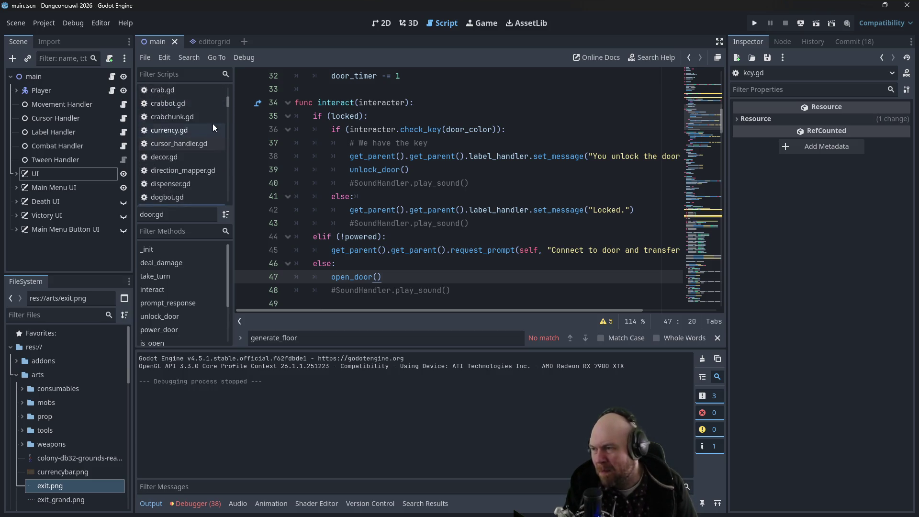
{"action": "scroll", "coordinate": [212, 124], "scroll_direction": "down", "scroll_amount": 1}
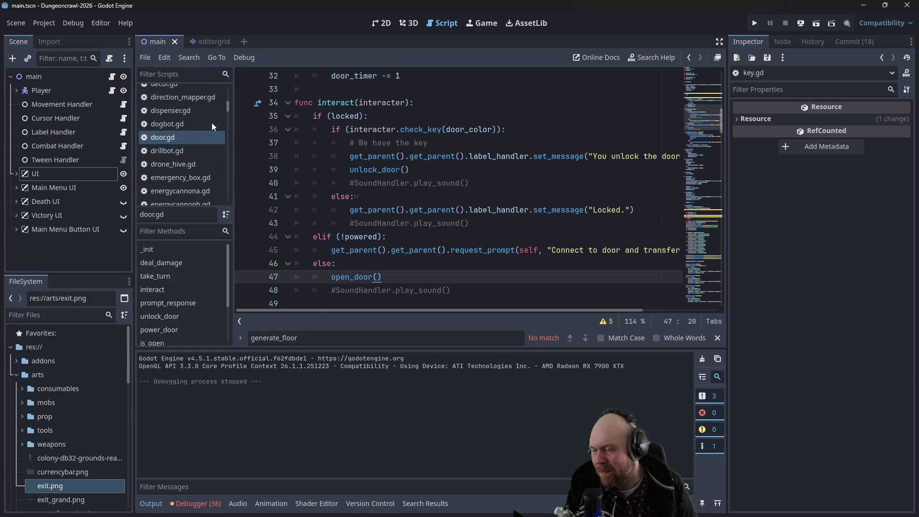
{"action": "scroll", "coordinate": [211, 123], "scroll_direction": "down", "scroll_amount": 5}
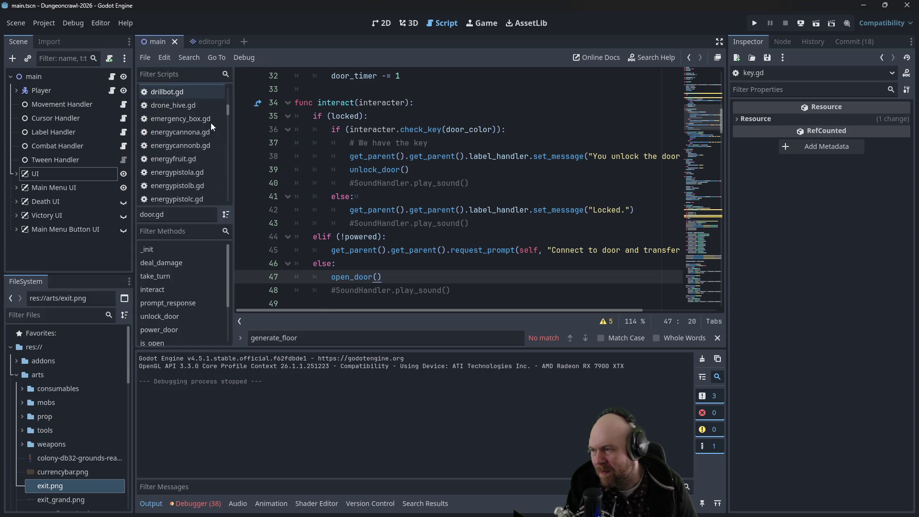
{"action": "scroll", "coordinate": [211, 122], "scroll_direction": "down", "scroll_amount": 10}
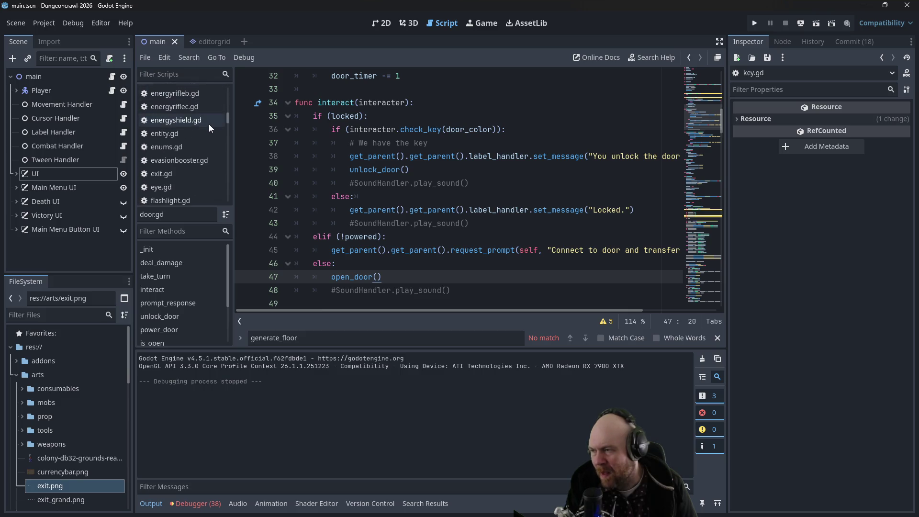
{"action": "scroll", "coordinate": [208, 113], "scroll_direction": "up", "scroll_amount": 3}
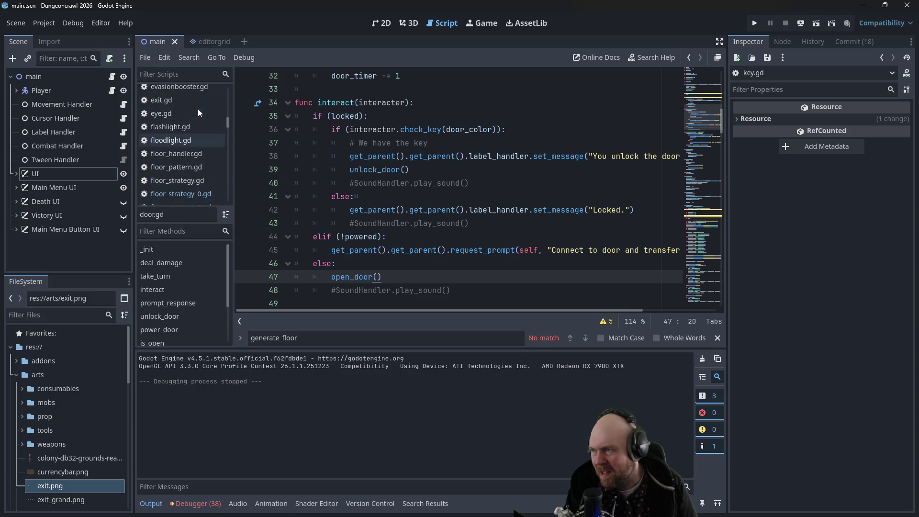
{"action": "left_click", "coordinate": [195, 104]}
{"action": "scroll", "coordinate": [340, 164], "scroll_direction": "down", "scroll_amount": 6}
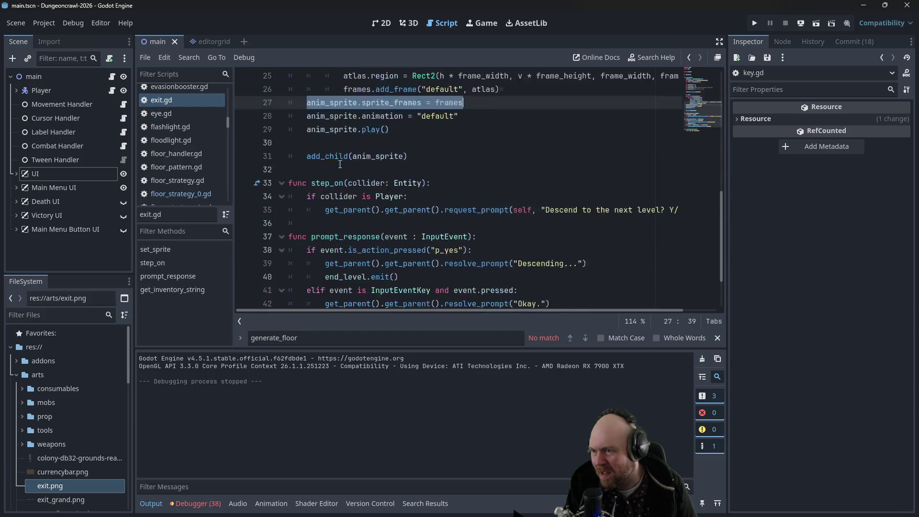
Step: Select lines 37–42 and comment out the prompt_response function with Ctrl+K
{"action": "left_click", "coordinate": [434, 141]}
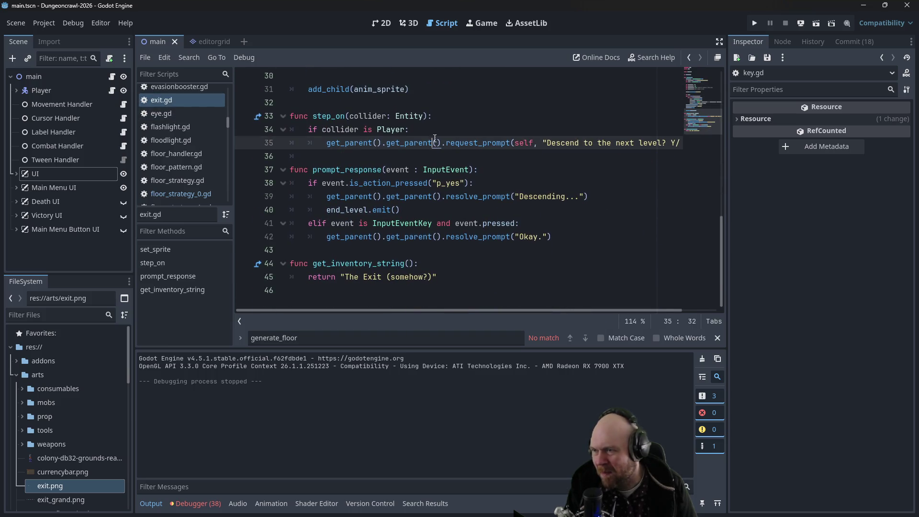
{"action": "mouse_move", "coordinate": [449, 311]}
{"action": "left_mouse_down"}
{"action": "mouse_move", "coordinate": [578, 300]}
{"action": "mouse_move", "coordinate": [398, 298]}
{"action": "left_mouse_up"}
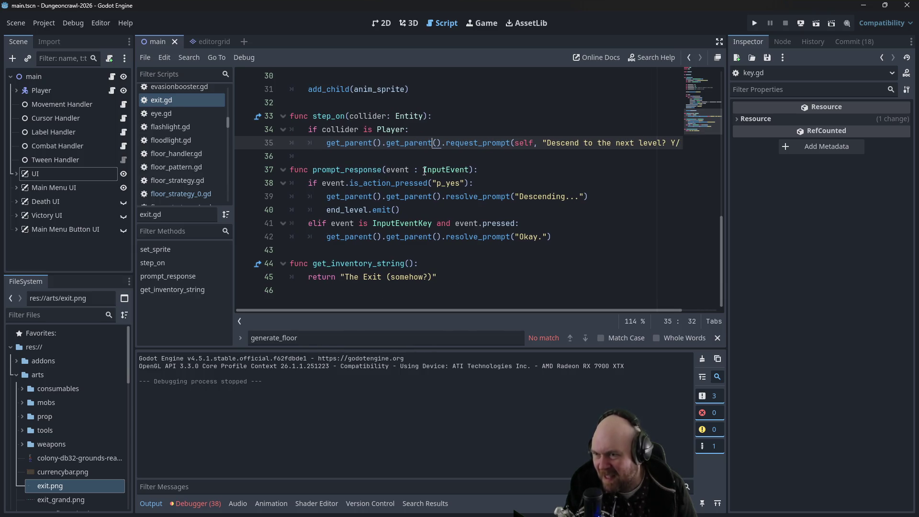
{"action": "mouse_move", "coordinate": [424, 171]}
{"action": "mouse_move", "coordinate": [288, 169]}
{"action": "left_mouse_down"}
{"action": "mouse_move", "coordinate": [615, 237]}
{"action": "mouse_move", "coordinate": [291, 169]}
{"action": "left_mouse_up"}
{"action": "left_click", "coordinate": [525, 218]}
{"action": "left_click", "coordinate": [569, 237]}
{"action": "left_click_drag", "start_coordinate": [569, 237], "coordinate": [267, 171]}
{"action": "key", "text": "ctrl+k"}
{"action": "left_click", "coordinate": [346, 156]}
{"action": "scroll", "coordinate": [430, 200], "scroll_direction": "up", "scroll_amount": 2}
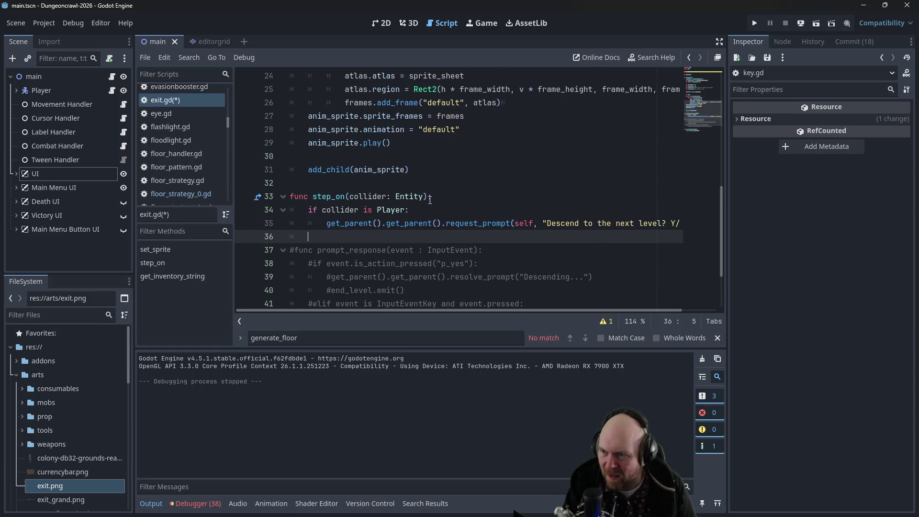
{"action": "left_click", "coordinate": [346, 223]}
Step: Comment out request_prompt and add set_message("Press '>' to descend to the next level."), then save
{"action": "key", "text": "ctrl+k"}
{"action": "left_click", "coordinate": [448, 212]}
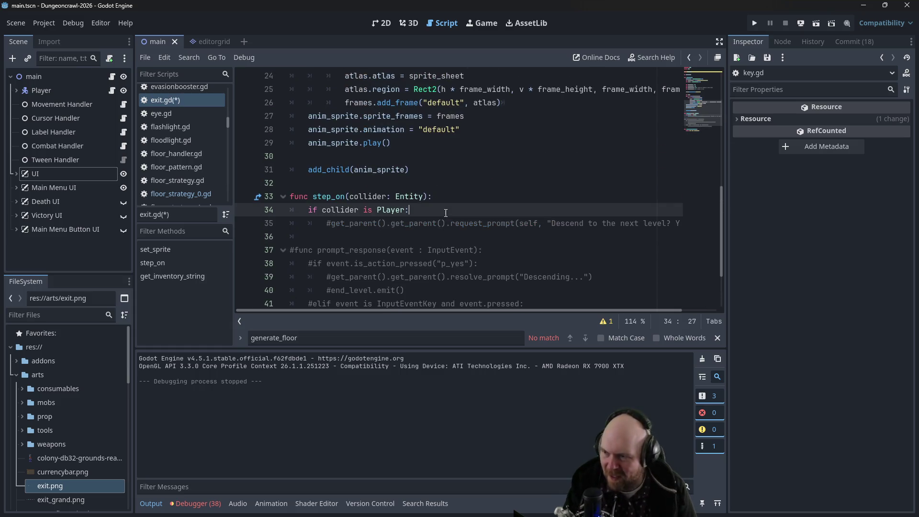
{"action": "key", "text": "Return"}
{"action": "type", "text": "get_parent"}
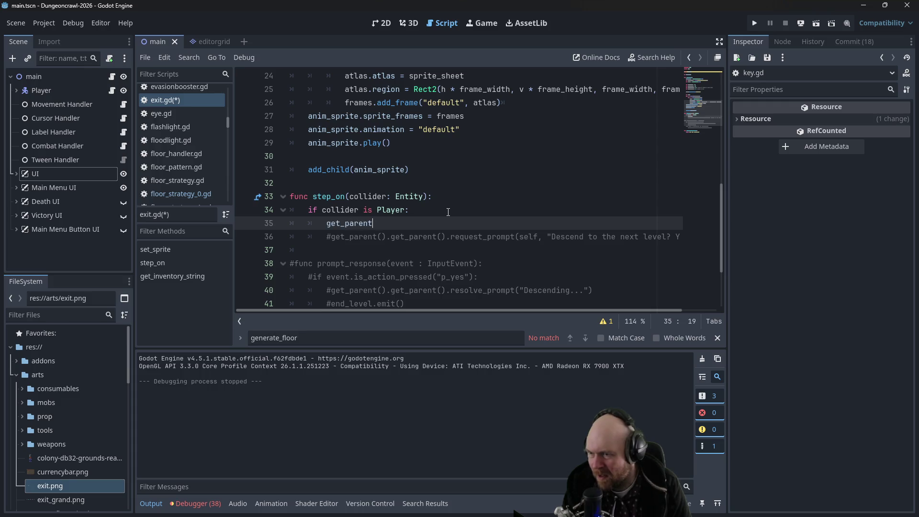
{"action": "key", "text": "Return"}
{"action": "type", "text": ".get_"}
{"action": "type", "text": "parent()."}
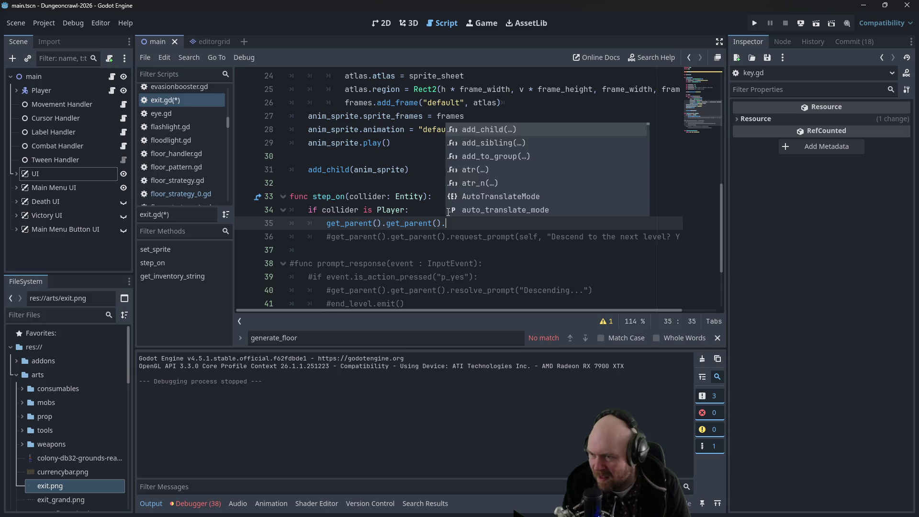
{"action": "type", "text": "label_handler."}
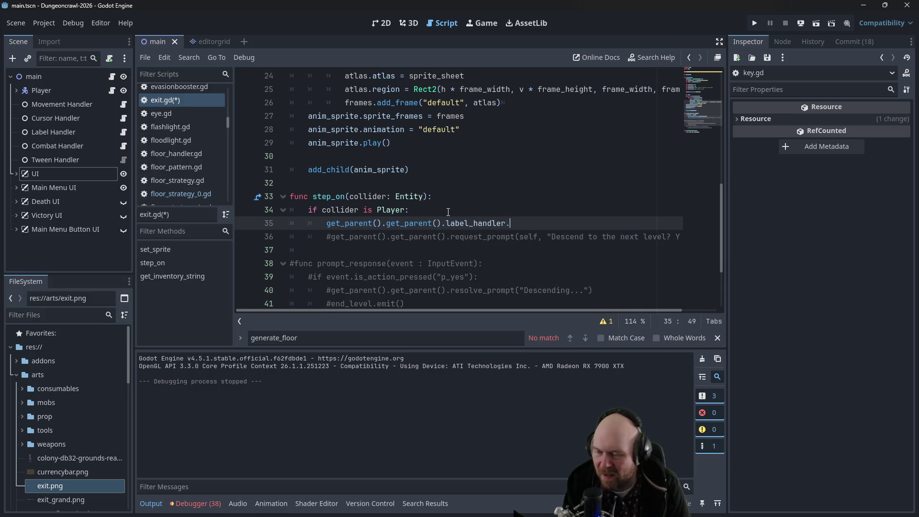
{"action": "type", "text": "set_message(\""}
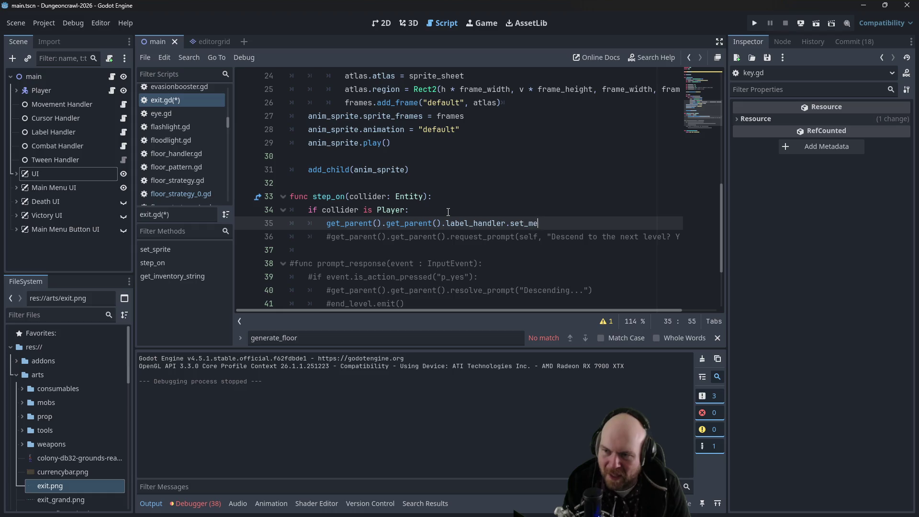
{"action": "key", "text": "BackSpace"}
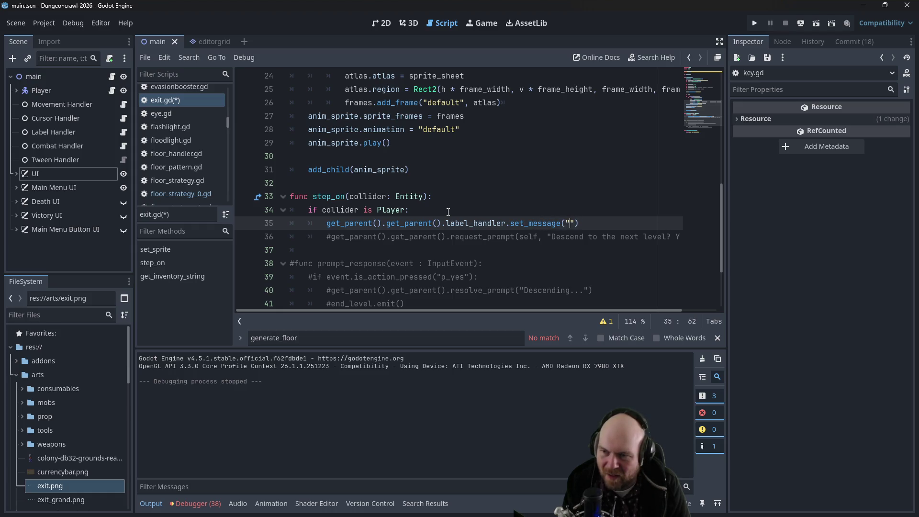
{"action": "type", "text": "Press \""}
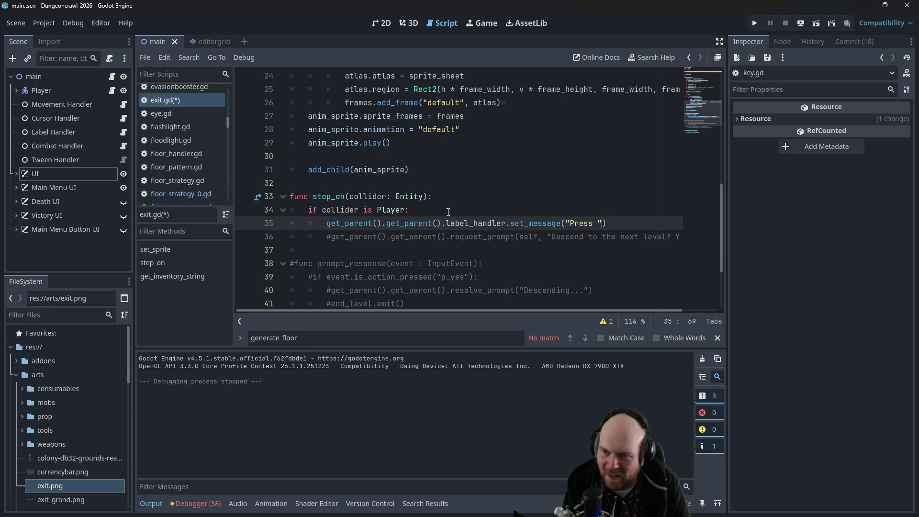
{"action": "type", "text": ">\""}
{"action": "key", "text": "BackSpace"}
{"action": "key", "text": "BackSpace"}
{"action": "key", "text": "BackSpace"}
{"action": "type", "text": "'>' "}
{"action": "type", "text": "to descend t"}
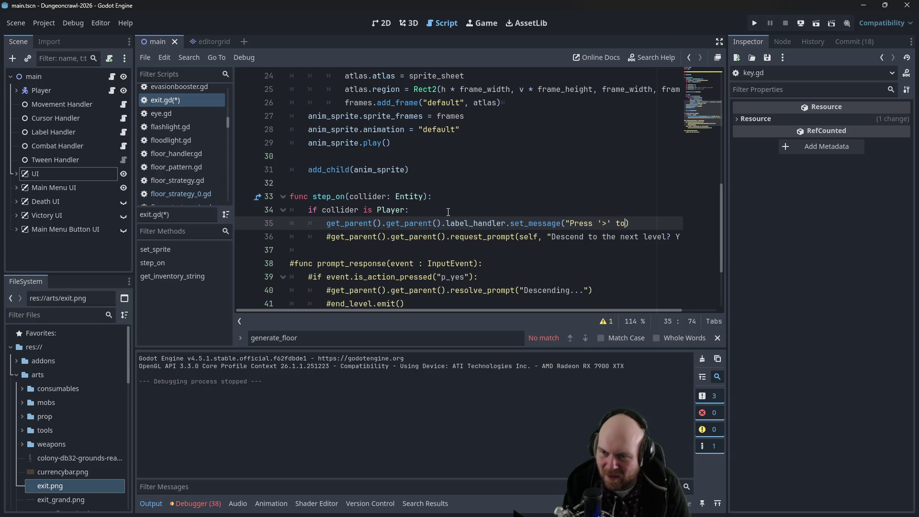
{"action": "type", "text": "o the next level.\""}
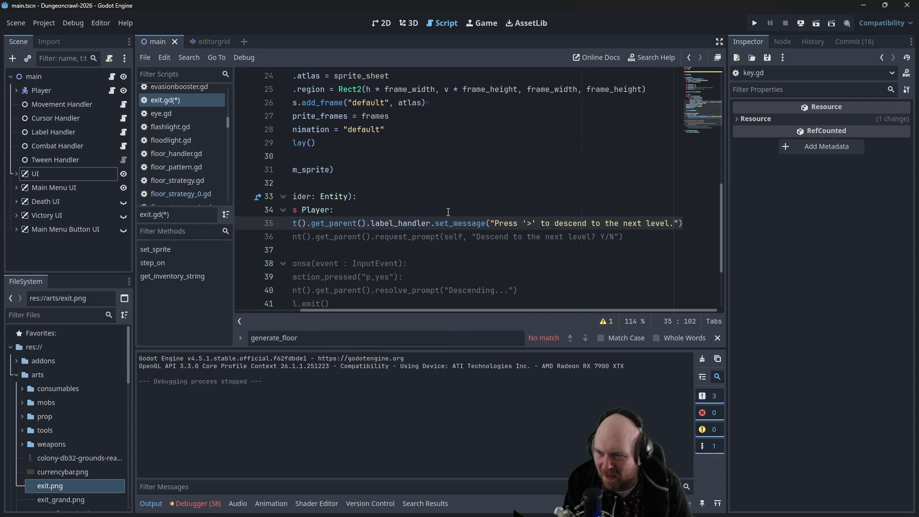
{"action": "key", "text": "ctrl+s"}
Step: Give set_message a second argument of 3 and save exit.gd
{"action": "mouse_move", "coordinate": [432, 309]}
{"action": "left_mouse_down"}
{"action": "mouse_move", "coordinate": [404, 312]}
{"action": "mouse_move", "coordinate": [452, 311]}
{"action": "left_mouse_up"}
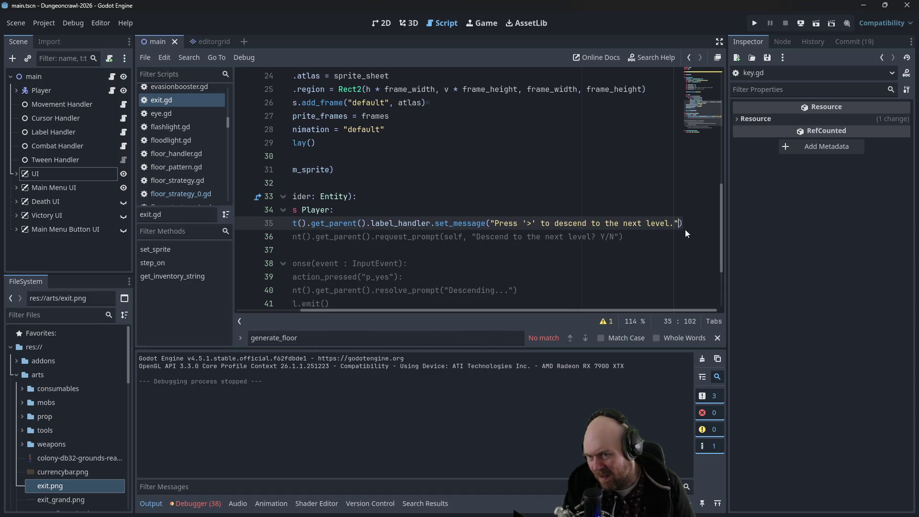
{"action": "type", "text": ", 5"}
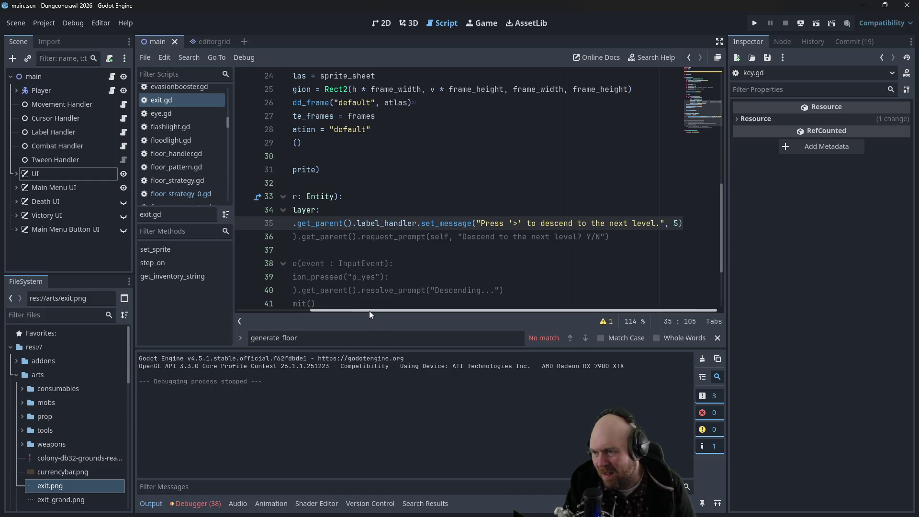
{"action": "scroll", "coordinate": [366, 309], "scroll_direction": "left", "scroll_amount": 1}
{"action": "scroll", "coordinate": [364, 309], "scroll_direction": "right", "scroll_amount": 1}
{"action": "key", "text": "BackSpace"}
{"action": "type", "text": "3"}
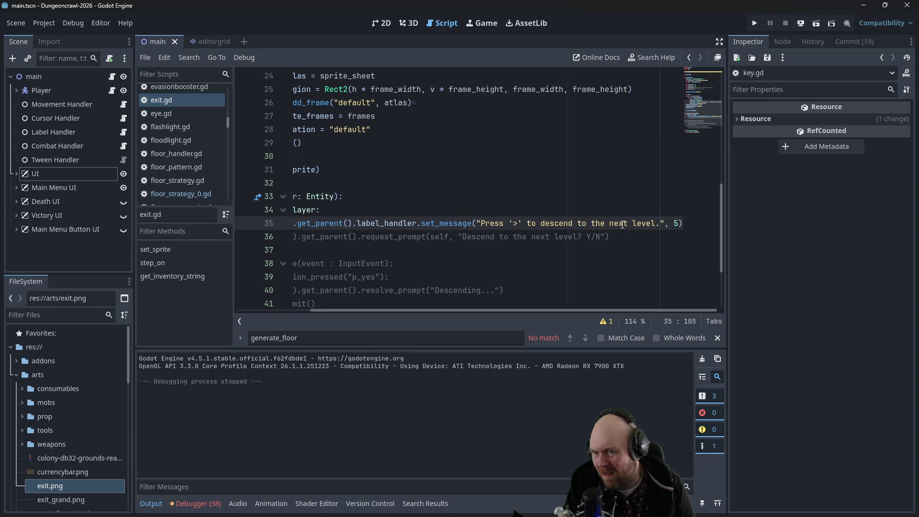
{"action": "key", "text": "ctrl+s"}
Step: Open main.gd and scroll to its is_action_pressed input-handling code for p_fire
{"action": "left_click_drag", "start_coordinate": [531, 309], "coordinate": [408, 309]}
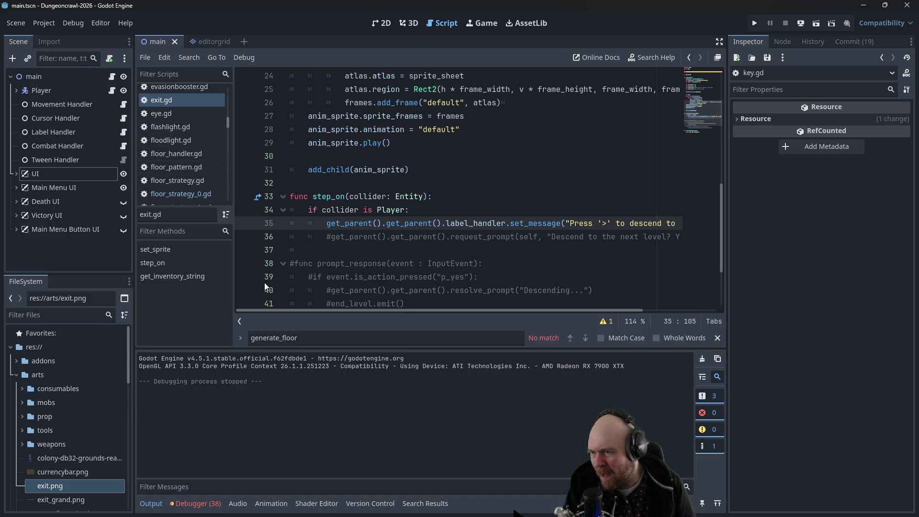
{"action": "scroll", "coordinate": [184, 152], "scroll_direction": "down", "scroll_amount": 1}
{"action": "scroll", "coordinate": [184, 152], "scroll_direction": "down", "scroll_amount": 5}
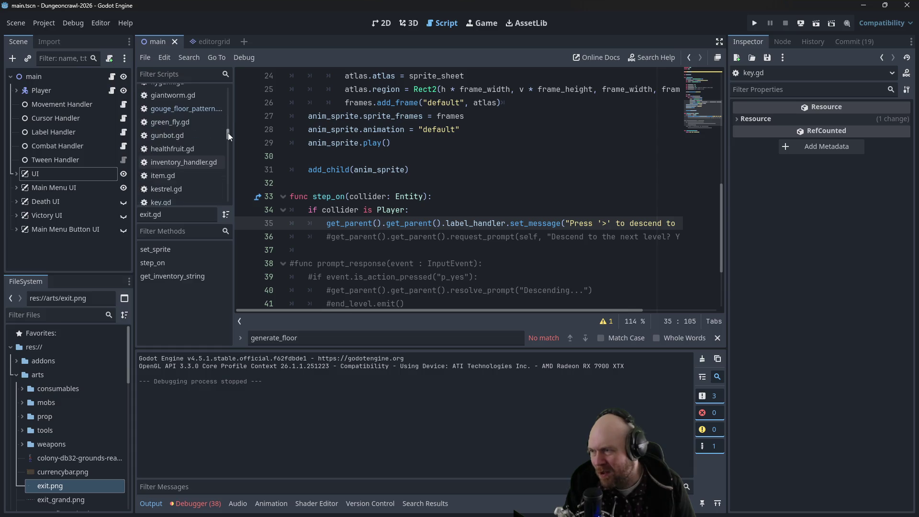
{"action": "left_click_drag", "start_coordinate": [228, 136], "coordinate": [224, 141]}
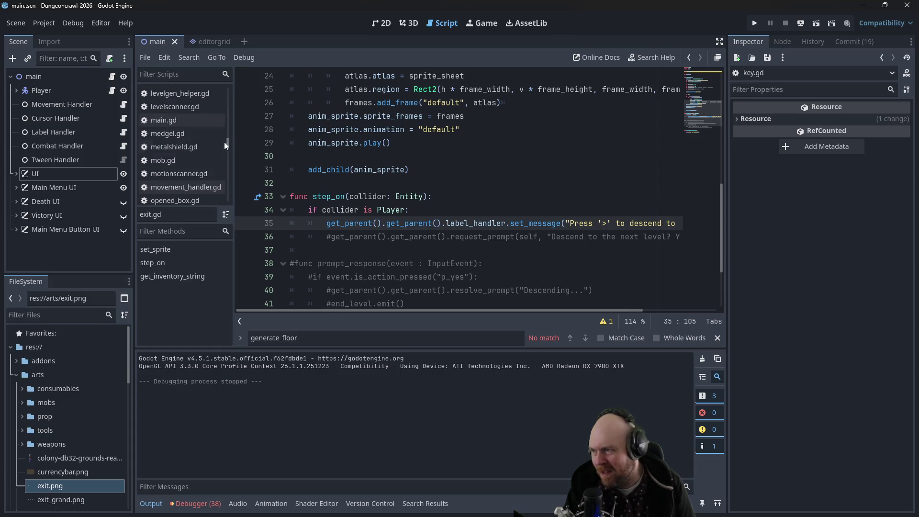
{"action": "left_click", "coordinate": [189, 125]}
{"action": "scroll", "coordinate": [590, 226], "scroll_direction": "up", "scroll_amount": 8}
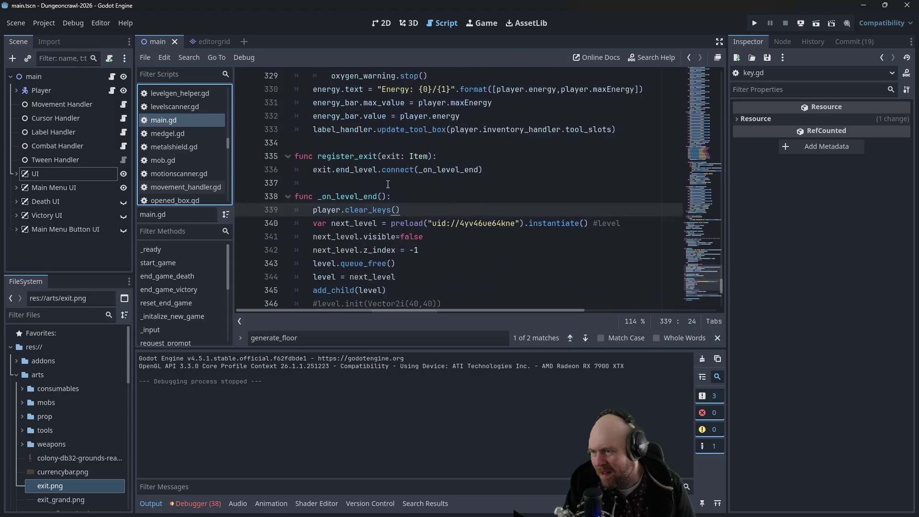
{"action": "left_click_drag", "start_coordinate": [707, 225], "coordinate": [699, 133]}
{"action": "mouse_move", "coordinate": [700, 126]}
{"action": "left_mouse_down"}
{"action": "mouse_move", "coordinate": [705, 96]}
{"action": "mouse_move", "coordinate": [708, 154]}
{"action": "left_mouse_up"}
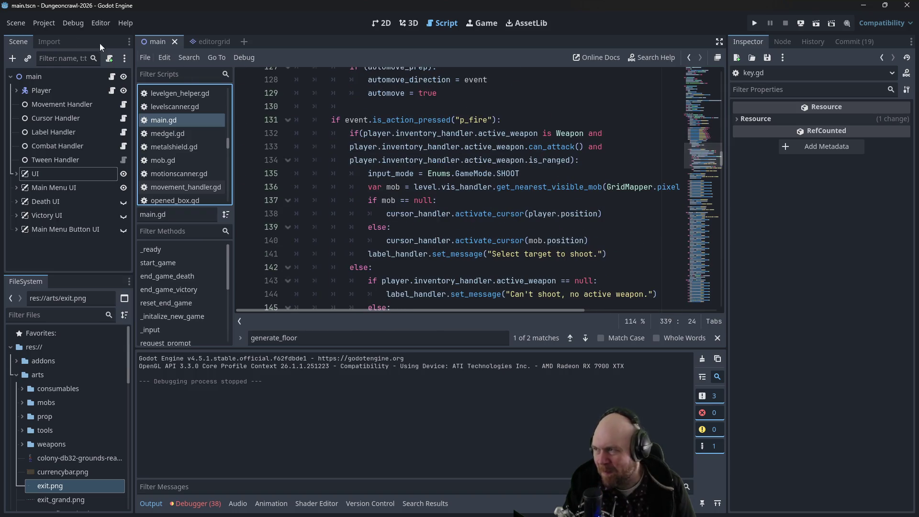
{"action": "left_click", "coordinate": [44, 23]}
Step: Create a new p_descend action in the Project Settings Input Map
{"action": "left_click", "coordinate": [58, 38]}
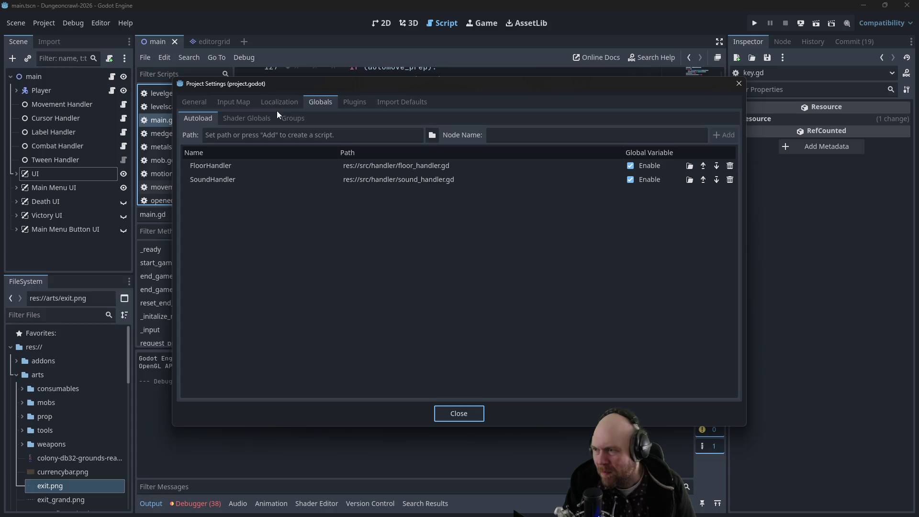
{"action": "left_click", "coordinate": [235, 102]}
{"action": "left_click", "coordinate": [318, 135]}
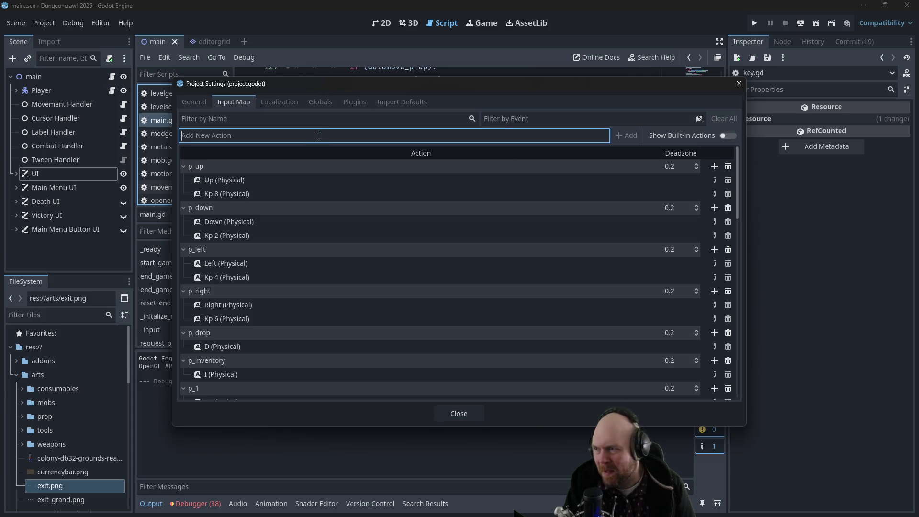
{"action": "type", "text": "p_descend"}
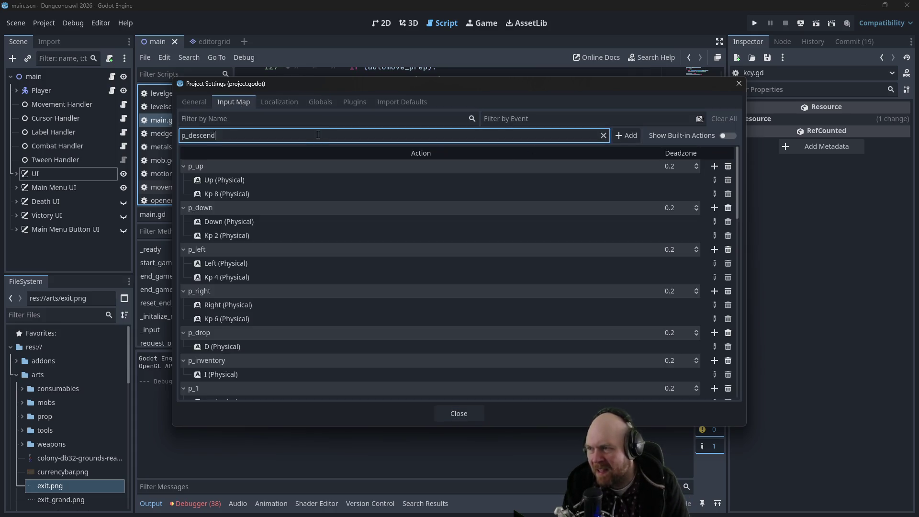
{"action": "left_click", "coordinate": [626, 134]}
Step: Bind Shift+Period to p_descend and close Project Settings
{"action": "scroll", "coordinate": [581, 200], "scroll_direction": "down", "scroll_amount": 1}
{"action": "scroll", "coordinate": [563, 220], "scroll_direction": "down", "scroll_amount": 6}
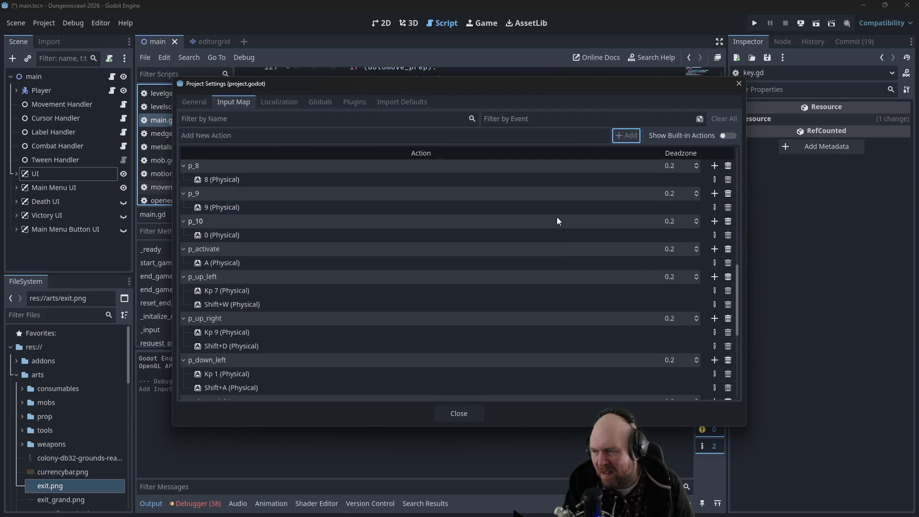
{"action": "scroll", "coordinate": [557, 220], "scroll_direction": "down", "scroll_amount": 5}
{"action": "left_click", "coordinate": [714, 388]}
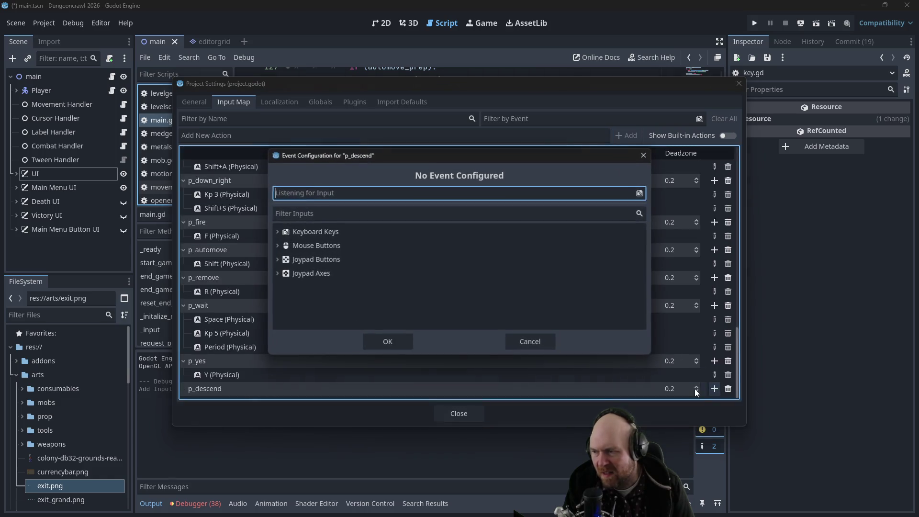
{"action": "key", "text": "shift+period"}
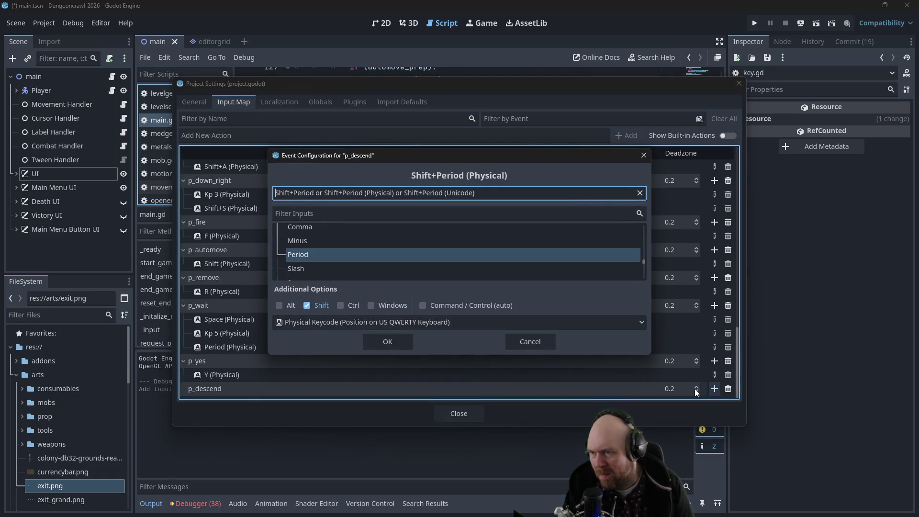
{"action": "left_click", "coordinate": [393, 337]}
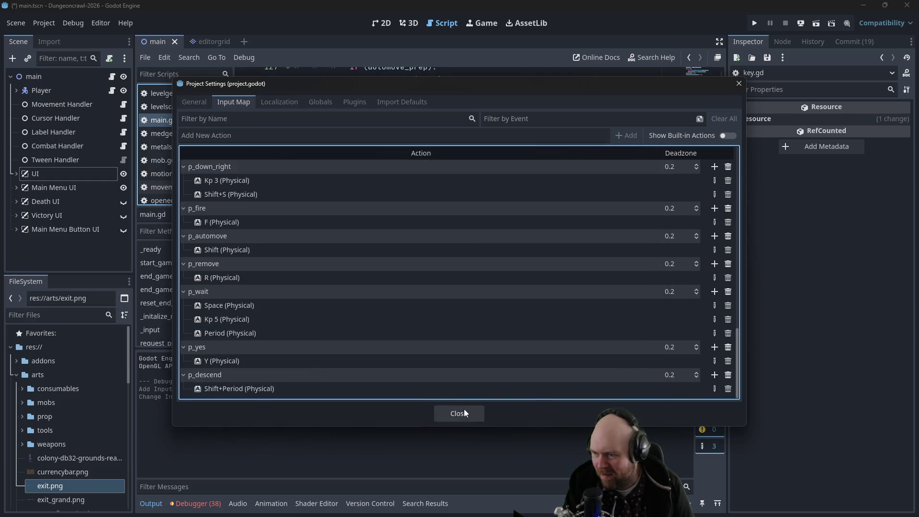
{"action": "left_click", "coordinate": [464, 409]}
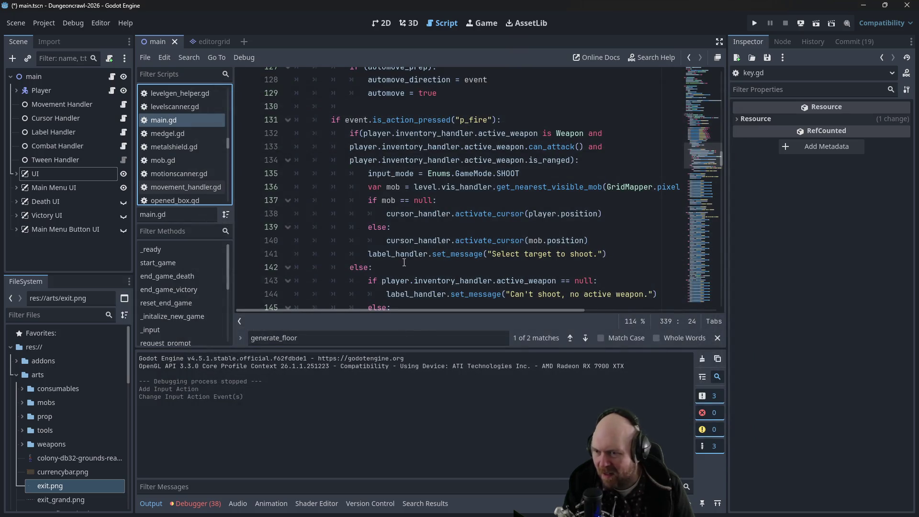
{"action": "scroll", "coordinate": [420, 258], "scroll_direction": "down", "scroll_amount": 3}
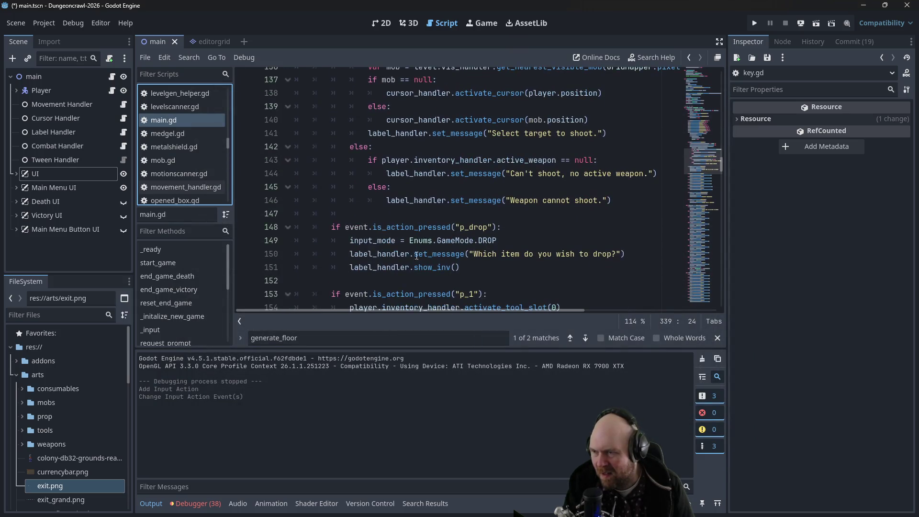
{"action": "scroll", "coordinate": [394, 229], "scroll_direction": "down", "scroll_amount": 2}
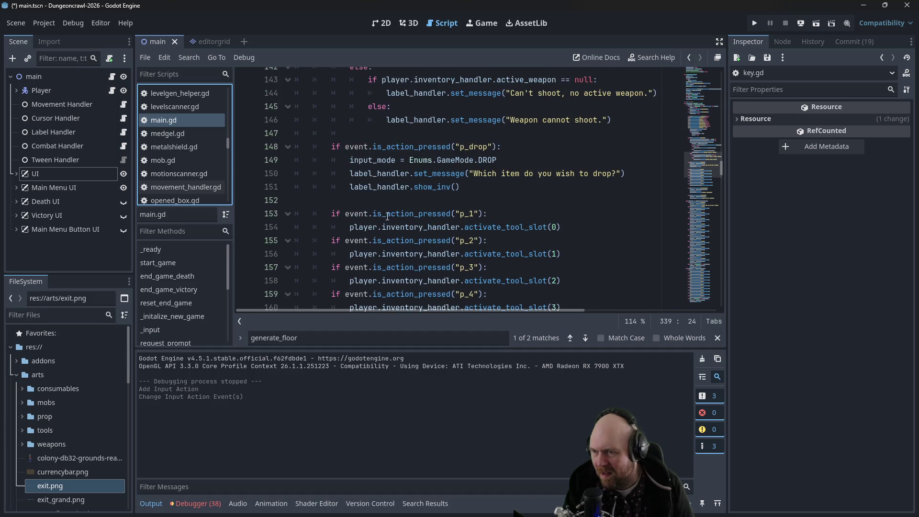
{"action": "scroll", "coordinate": [388, 216], "scroll_direction": "down", "scroll_amount": 7}
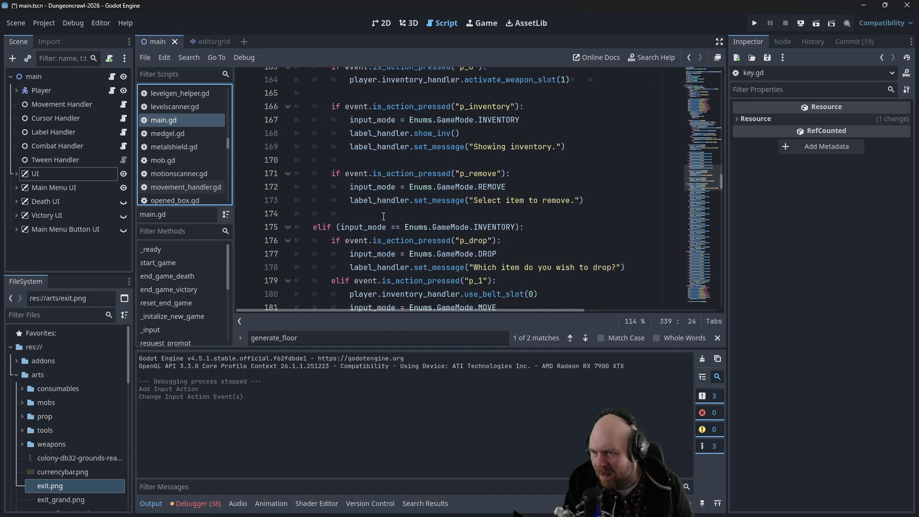
Step: Add an event.is_action_pressed("p_descend") check after the p_remove block
{"action": "left_click", "coordinate": [386, 214]}
{"action": "key", "text": "Return"}
{"action": "key", "text": "Return"}
{"action": "key", "text": "Up"}
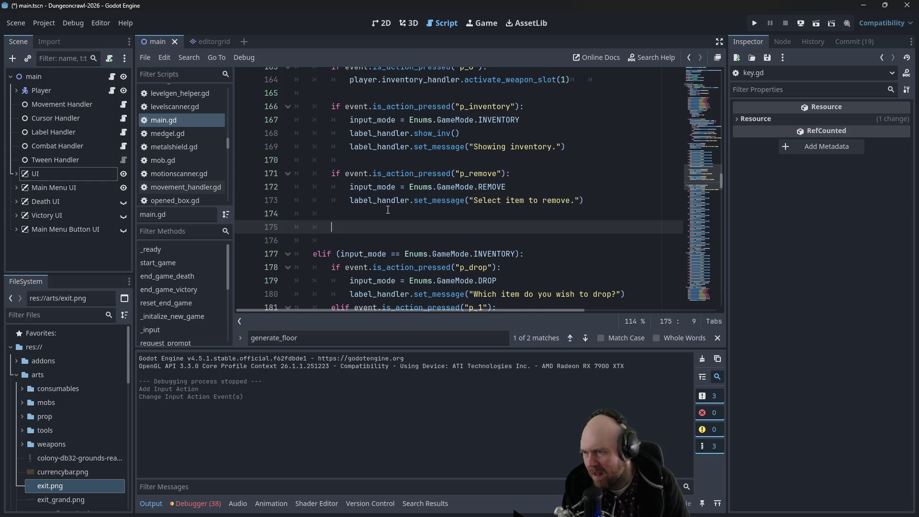
{"action": "type", "text": "if event.i"}
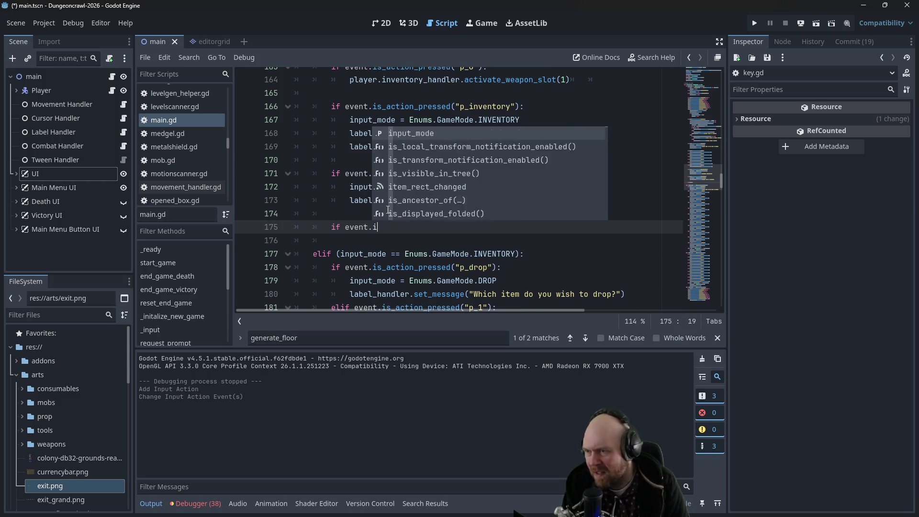
{"action": "type", "text": "s_ac"}
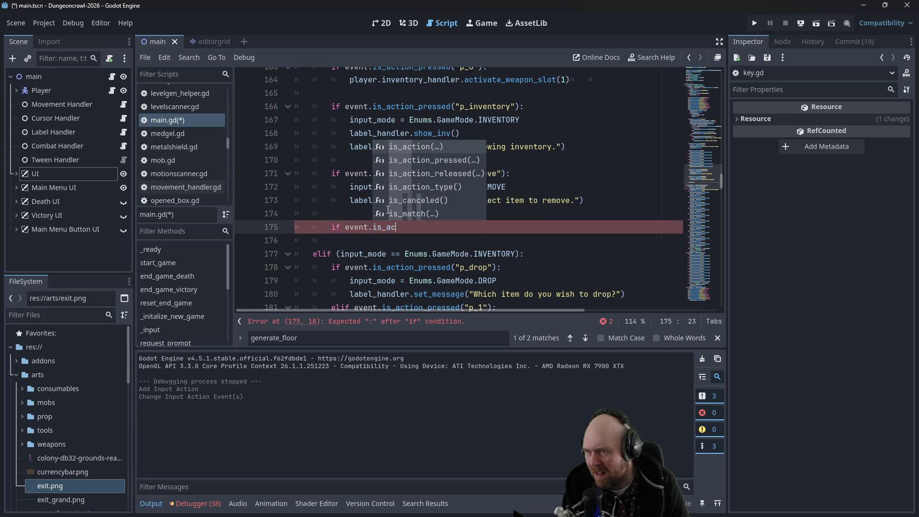
{"action": "type", "text": "tion_pressed(\""}
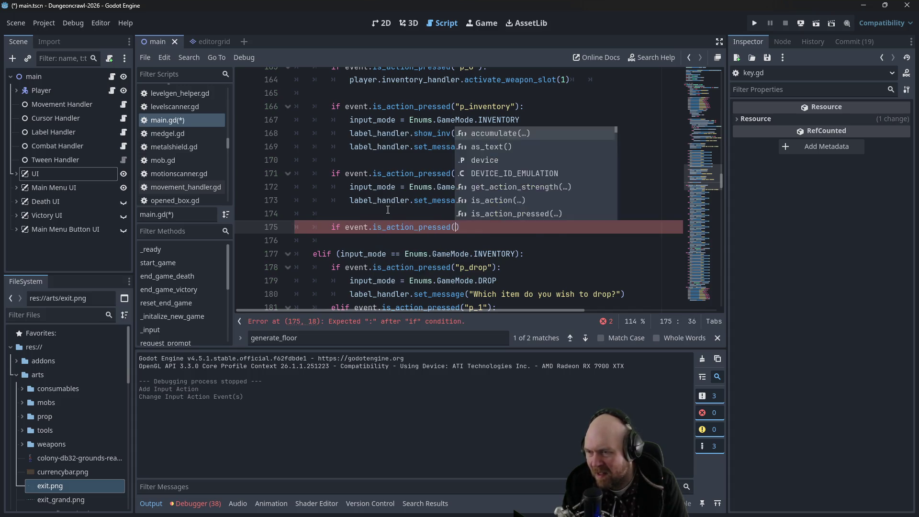
{"action": "type", "text": "p_descend\""}
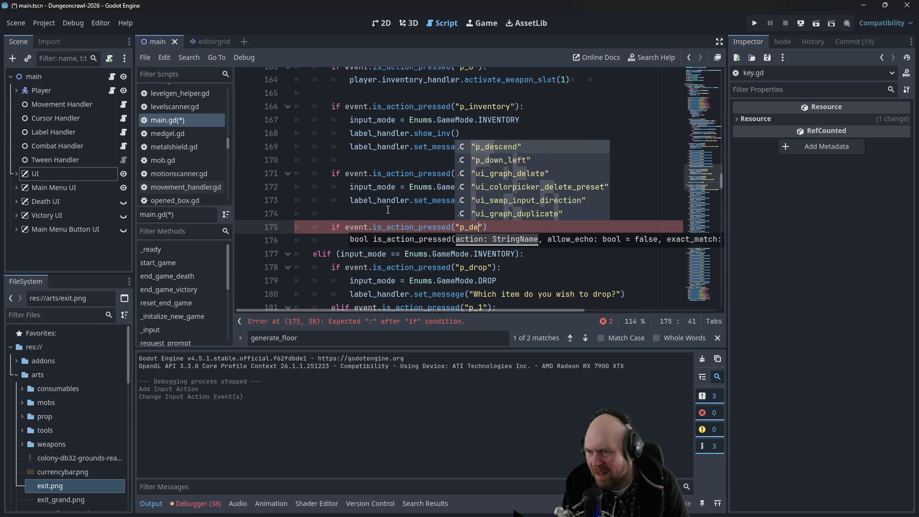
{"action": "type", "text": "):"}
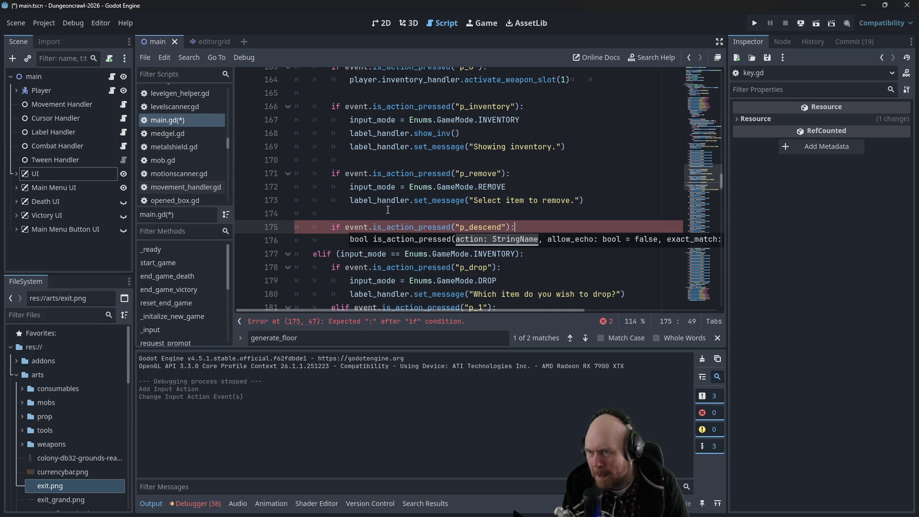
{"action": "key", "text": "Return"}
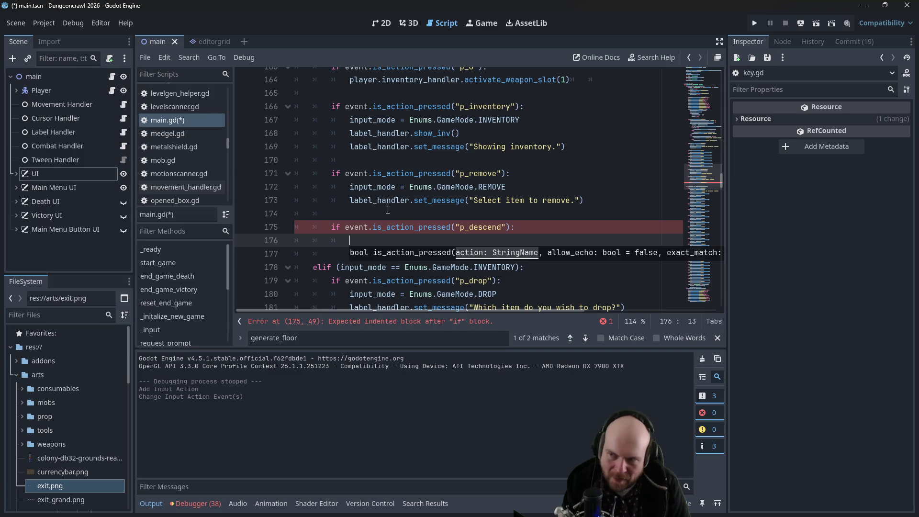
Step: Save, then make level.is_player_on_exit(player) an if condition with an empty indented body
{"action": "type", "text": "level."}
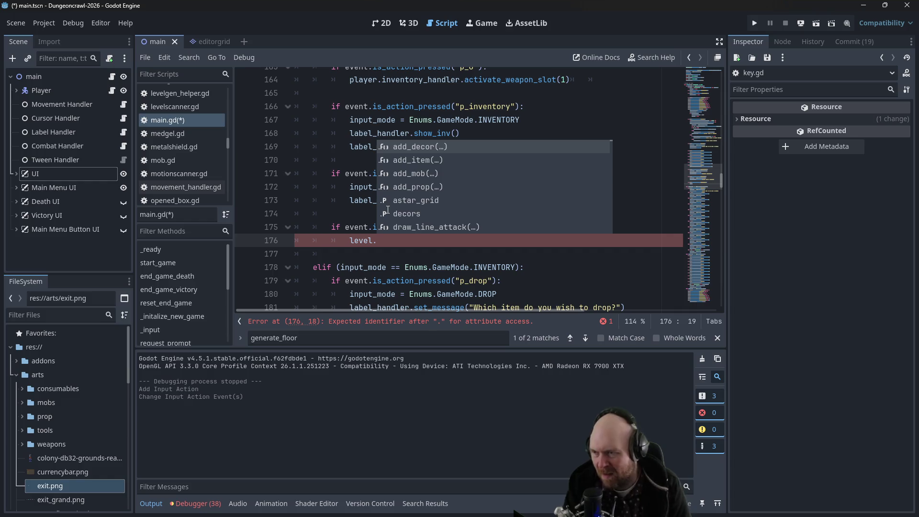
{"action": "type", "text": "is_pla"}
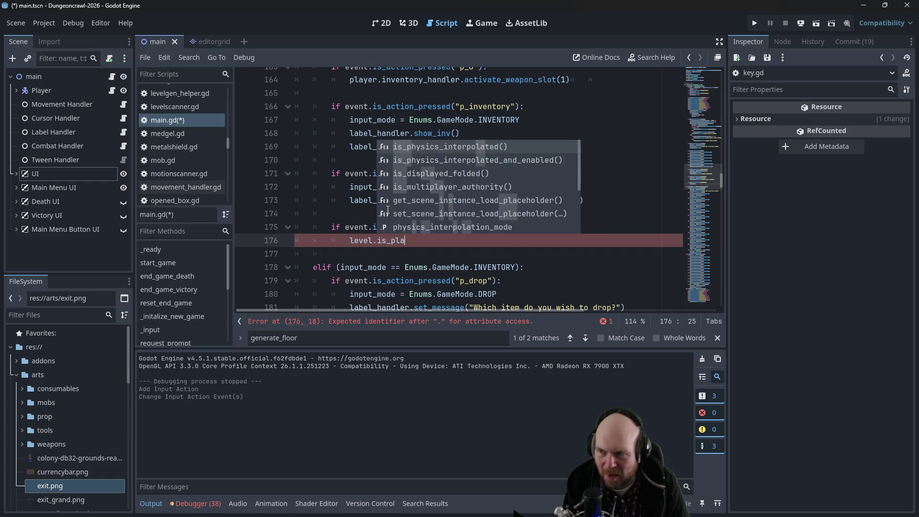
{"action": "type", "text": "yer_on_exit(player"}
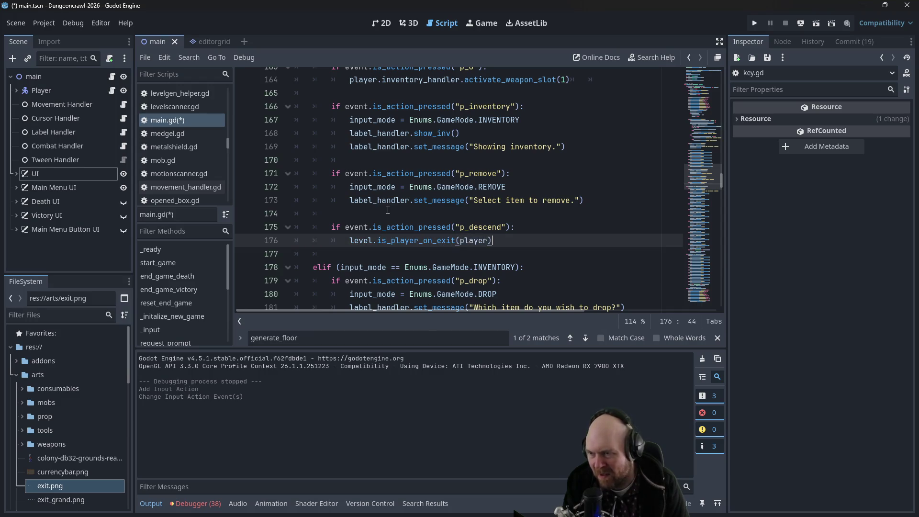
{"action": "key", "text": "ctrl+s"}
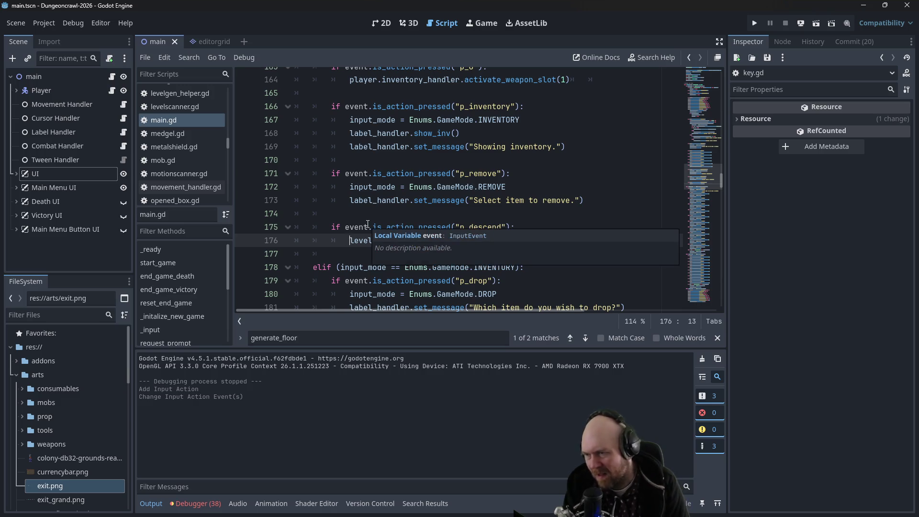
{"action": "key", "text": "Right"}
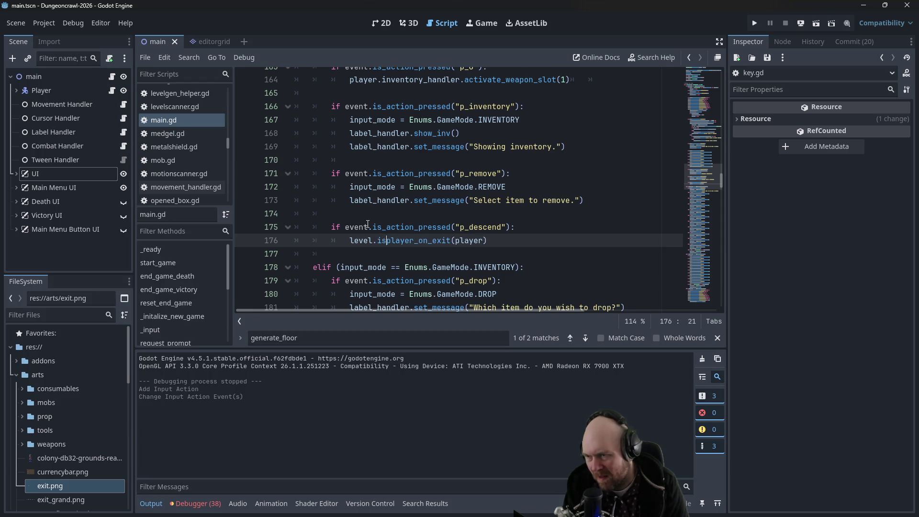
{"action": "key", "text": "ctrl+space"}
{"action": "key", "text": "Escape"}
{"action": "key", "text": "Home"}
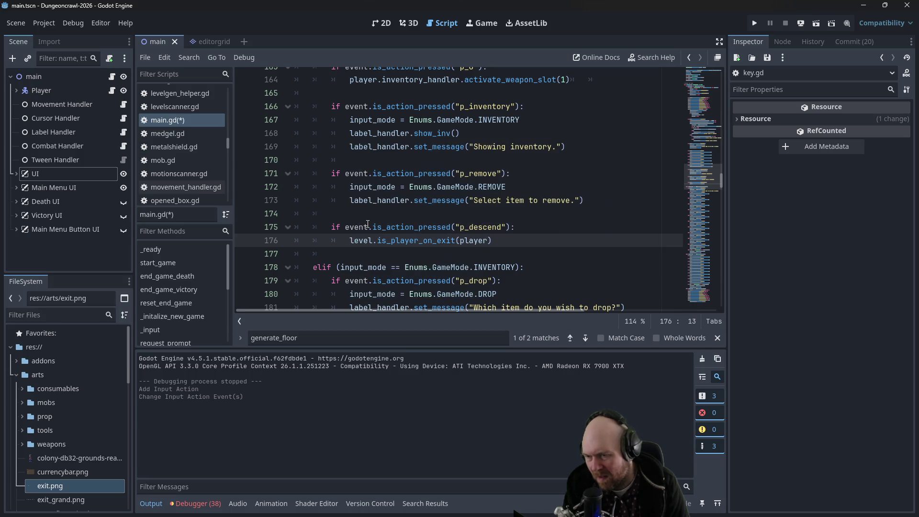
{"action": "type", "text": "if"}
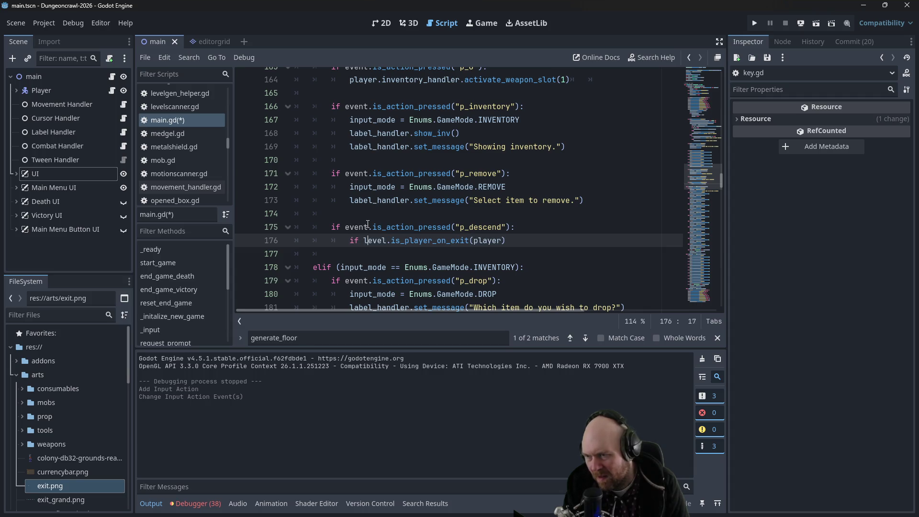
{"action": "key", "text": "Right"}
{"action": "key", "text": "Right"}
{"action": "key", "text": "Right"}
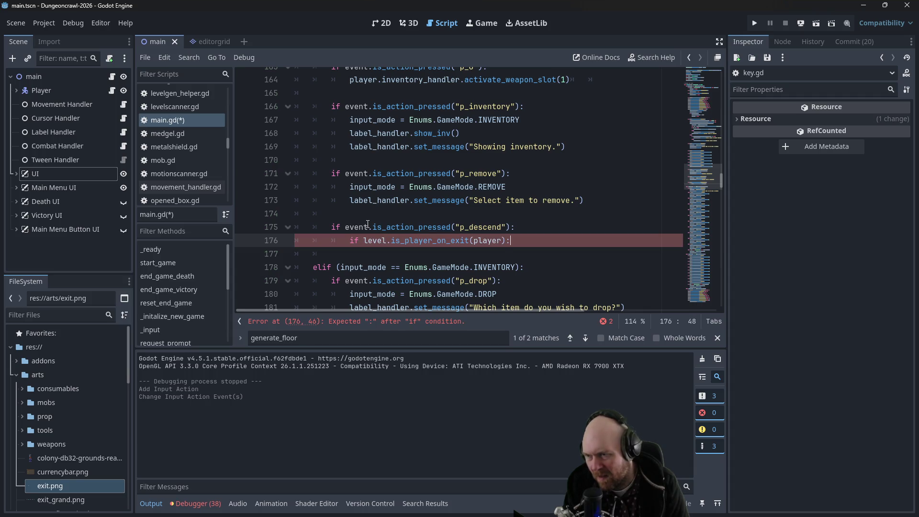
{"action": "key", "text": "Return"}
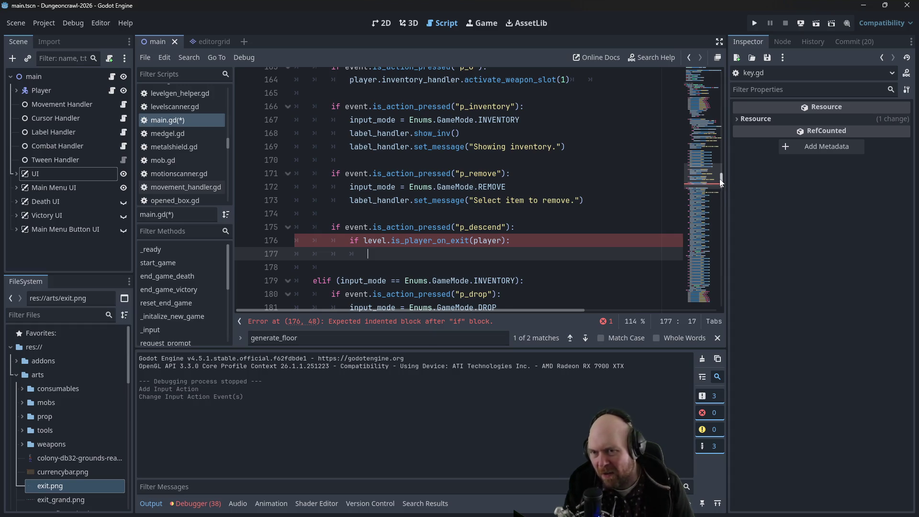
{"action": "left_click", "coordinate": [705, 267]}
{"action": "left_click_drag", "start_coordinate": [705, 268], "coordinate": [705, 287]}
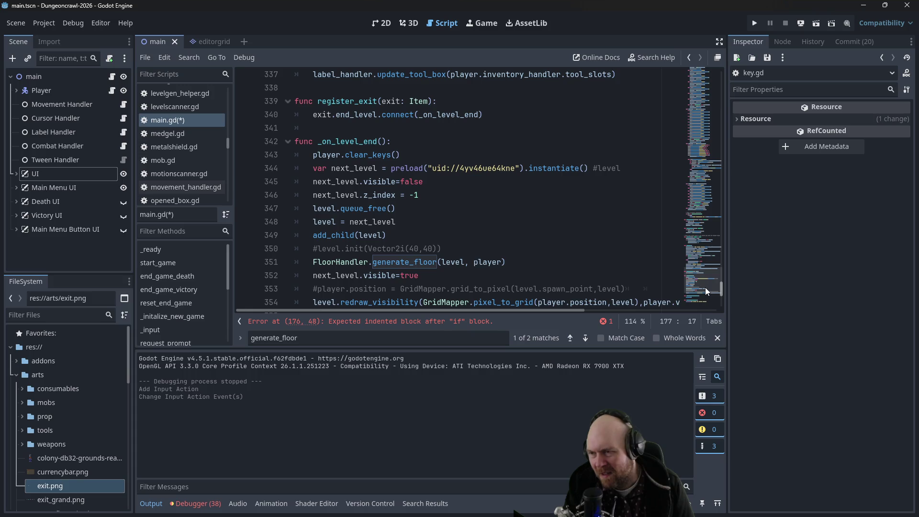
{"action": "left_click_drag", "start_coordinate": [705, 288], "coordinate": [705, 285]}
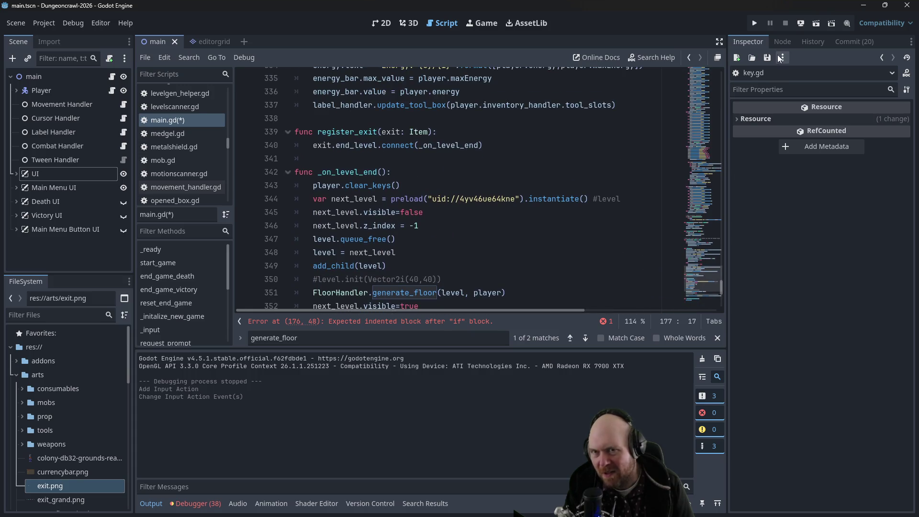
{"action": "left_click", "coordinate": [813, 41]}
{"action": "left_click", "coordinate": [775, 42]}
{"action": "left_click", "coordinate": [766, 43]}
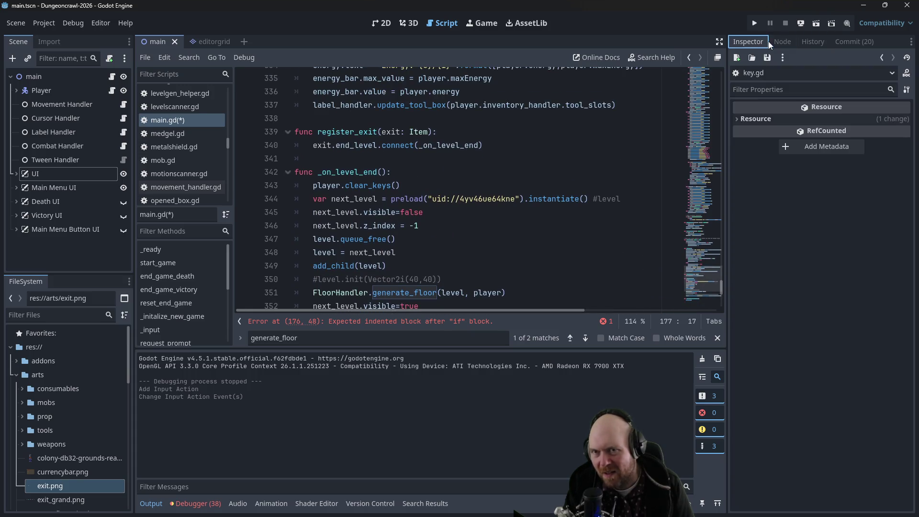
{"action": "left_click", "coordinate": [823, 42]}
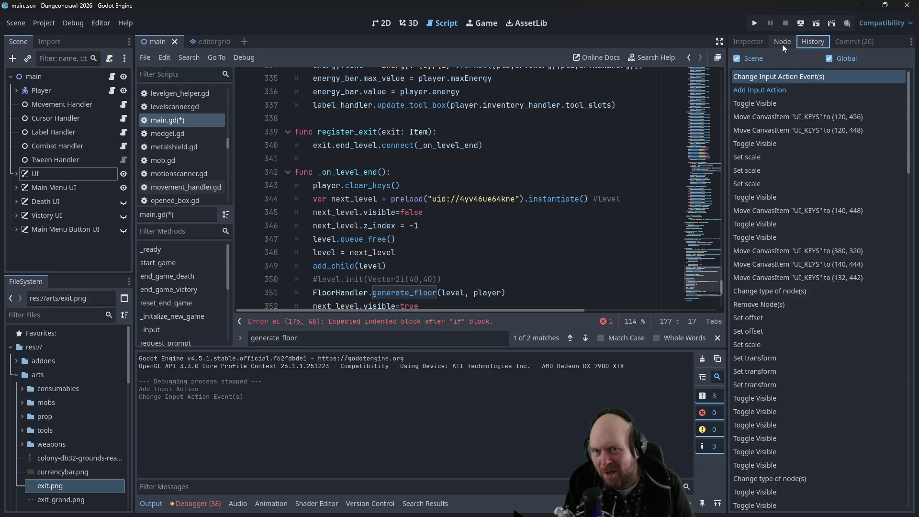
{"action": "left_click", "coordinate": [782, 44]}
{"action": "left_click", "coordinate": [751, 47]}
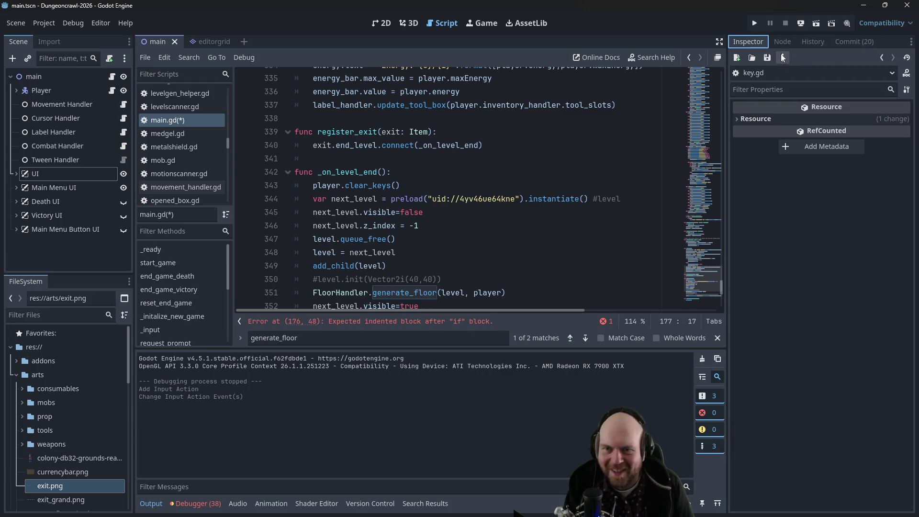
{"action": "left_click_drag", "start_coordinate": [716, 288], "coordinate": [719, 76]}
{"action": "left_click", "coordinate": [680, 104]}
{"action": "key", "text": "ctrl+f"}
{"action": "type", "text": "_on_level_end"}
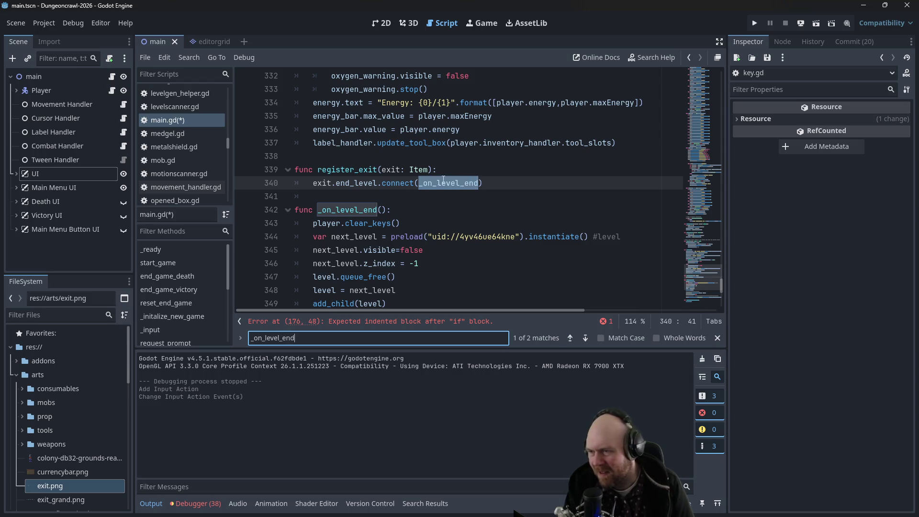
{"action": "left_click", "coordinate": [423, 183]}
{"action": "left_click", "coordinate": [322, 171]}
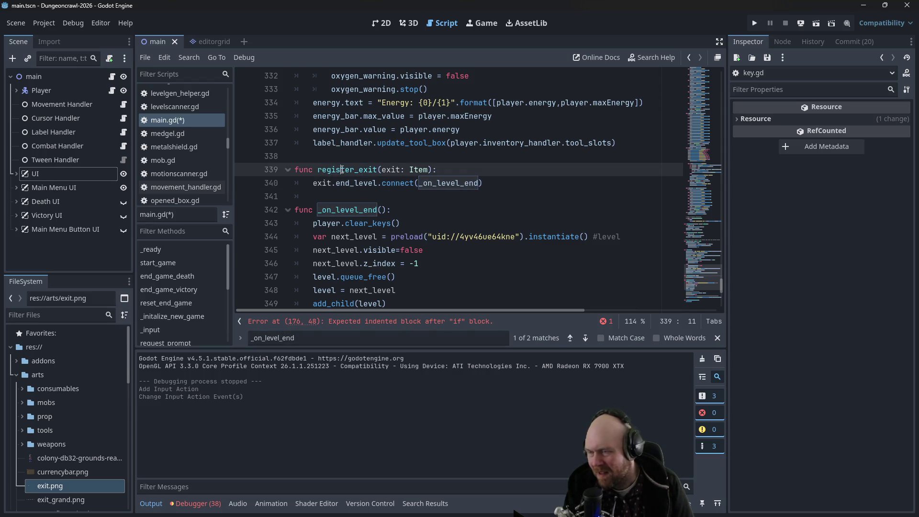
{"action": "scroll", "coordinate": [542, 203], "scroll_direction": "up", "scroll_amount": 10}
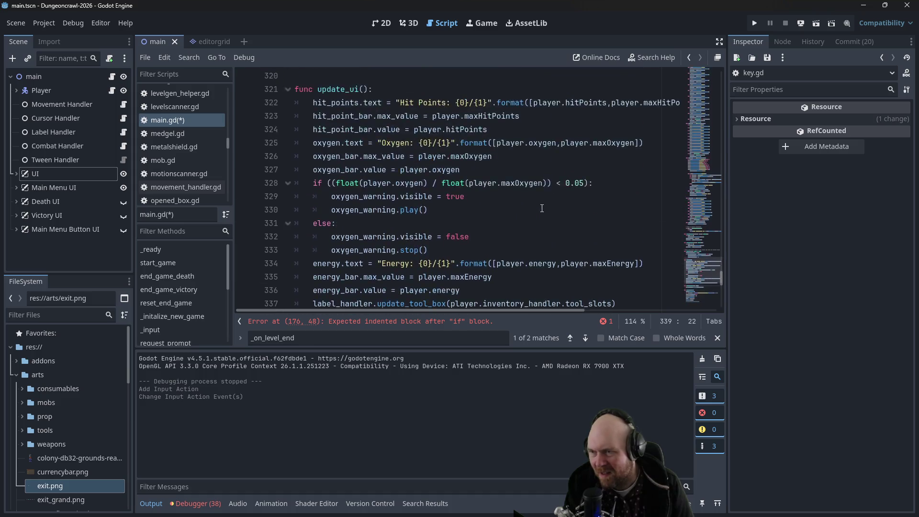
{"action": "left_click_drag", "start_coordinate": [721, 263], "coordinate": [712, 181]}
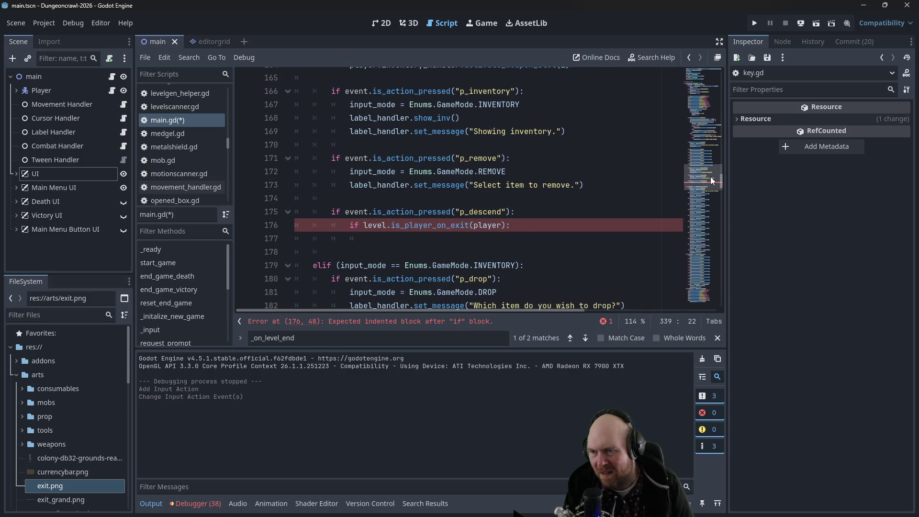
Step: Call _on_level_end() when the player descends on an exit
{"action": "left_click", "coordinate": [506, 233]}
{"action": "type", "text": "_on"}
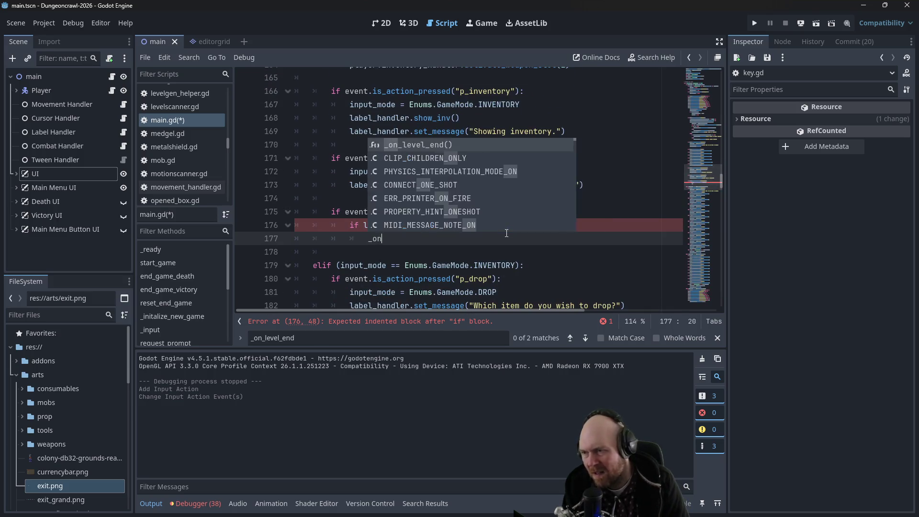
{"action": "key", "text": "Return"}
{"action": "key", "text": "Return"}
{"action": "type", "text": "elif level.is"}
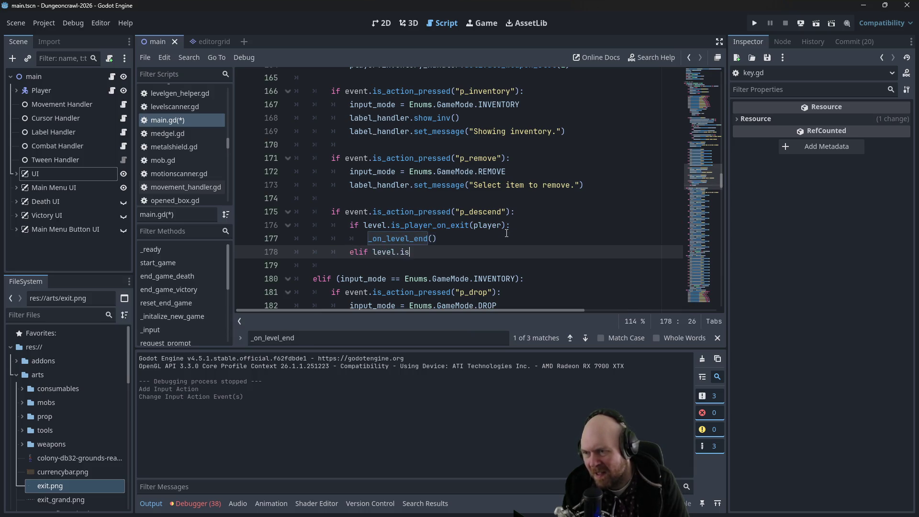
Step: Add an elif level.is_player_on_final_exit(player) branch that calls end_game_victory()
{"action": "type", "text": "_player_on_fin"}
{"action": "key", "text": "BackSpace"}
{"action": "key", "text": "BackSpace"}
{"action": "key", "text": "BackSpace"}
{"action": "type", "text": "(player):"}
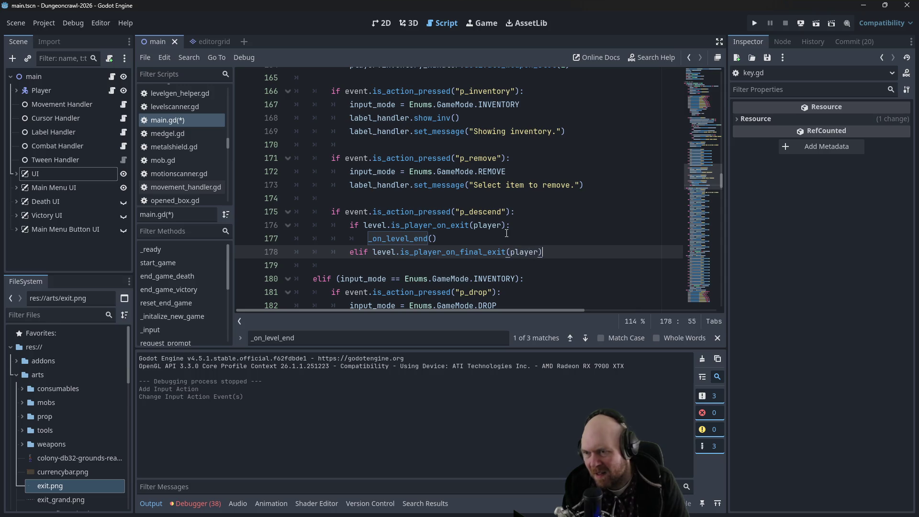
{"action": "key", "text": "Return"}
{"action": "mouse_move", "coordinate": [723, 174]}
{"action": "left_mouse_down"}
{"action": "mouse_move", "coordinate": [713, 295]}
{"action": "mouse_move", "coordinate": [697, 102]}
{"action": "mouse_move", "coordinate": [677, 189]}
{"action": "mouse_move", "coordinate": [678, 179]}
{"action": "left_mouse_up"}
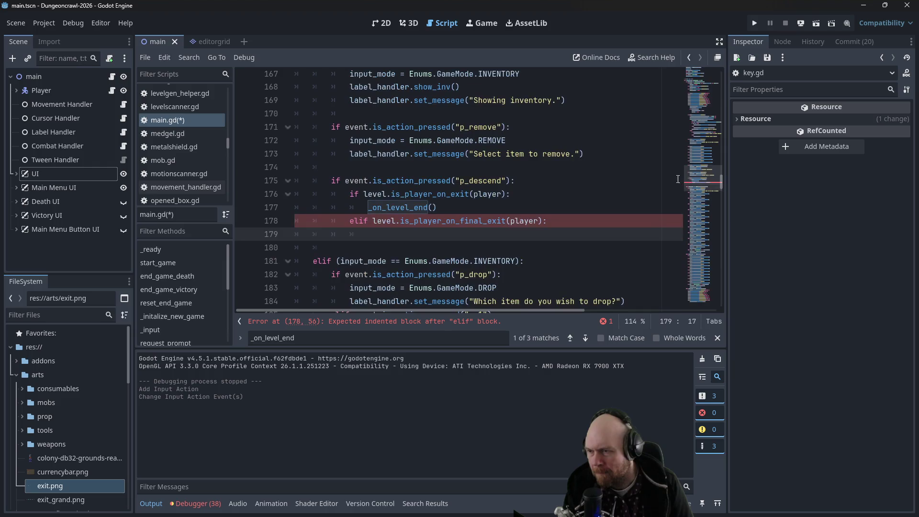
{"action": "type", "text": "end_ga"}
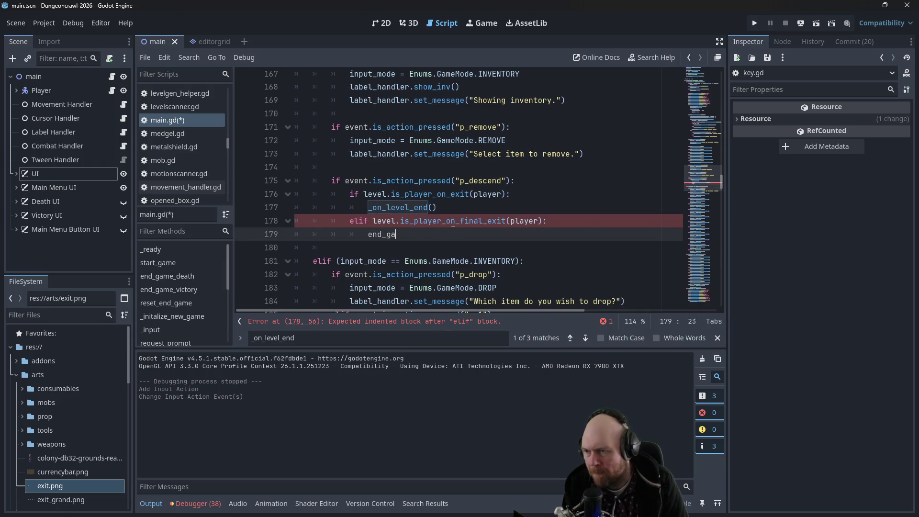
{"action": "type", "text": "me_victory()"}
{"action": "key", "text": "Return"}
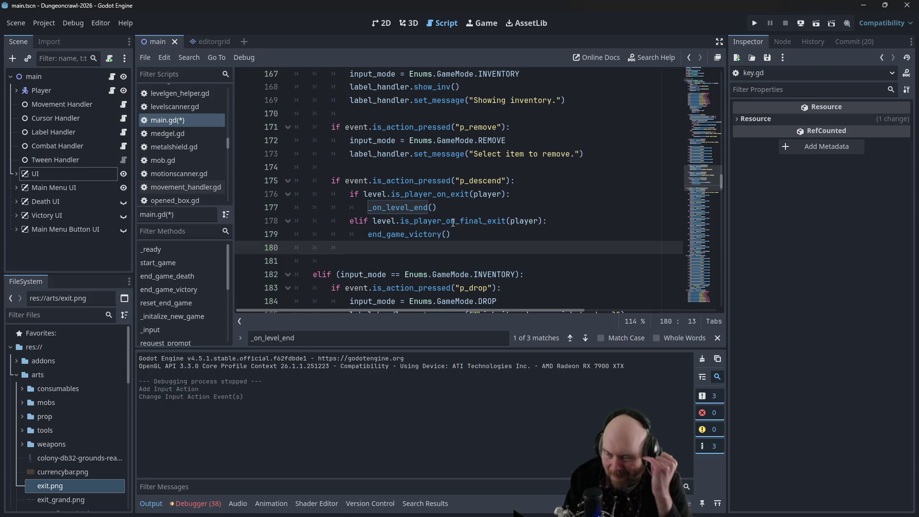
{"action": "mouse_move", "coordinate": [365, 194]}
{"action": "left_mouse_down"}
{"action": "mouse_move", "coordinate": [469, 182]}
{"action": "mouse_move", "coordinate": [506, 194]}
{"action": "left_mouse_up"}
{"action": "key", "text": "ctrl+c"}
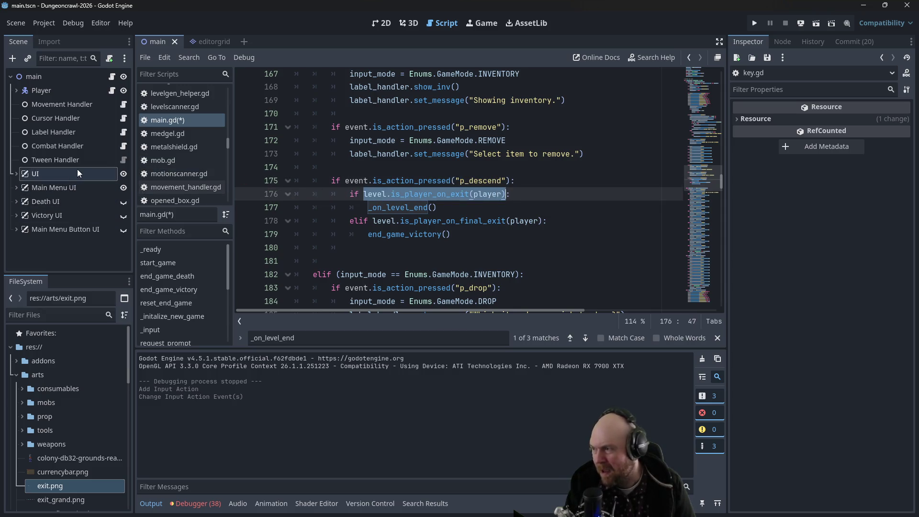
{"action": "scroll", "coordinate": [163, 153], "scroll_direction": "up", "scroll_amount": 2}
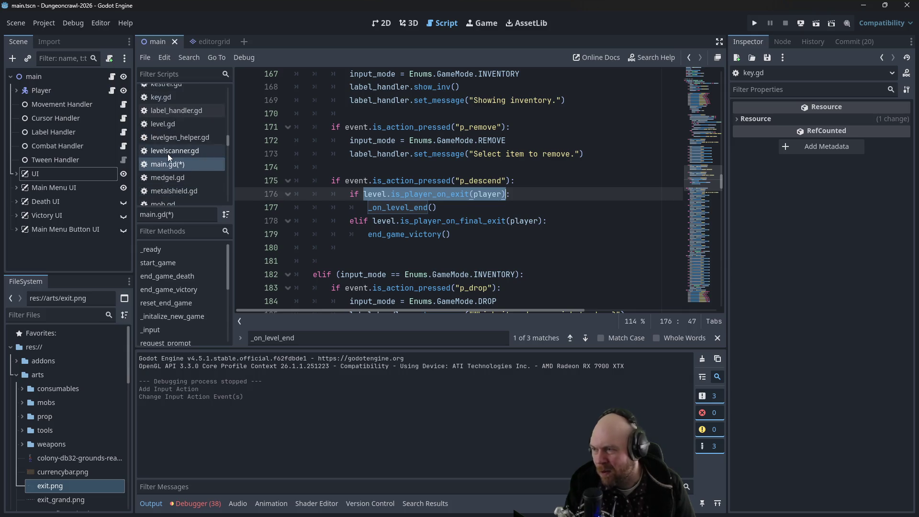
Step: Open level.gd and paste the copied exit check call onto a new line after line 373
{"action": "left_click", "coordinate": [215, 127]}
{"action": "scroll", "coordinate": [500, 203], "scroll_direction": "down", "scroll_amount": 2}
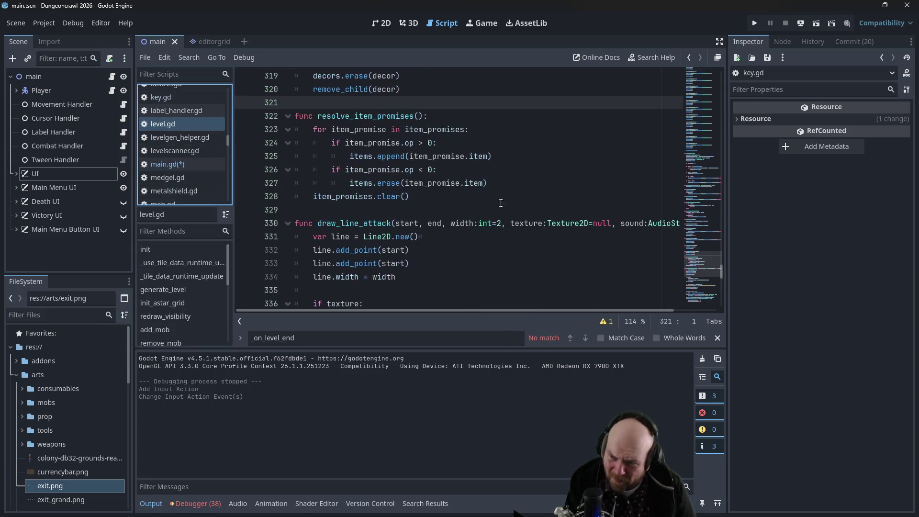
{"action": "scroll", "coordinate": [501, 203], "scroll_direction": "down", "scroll_amount": 3}
{"action": "left_click_drag", "start_coordinate": [722, 275], "coordinate": [721, 306]}
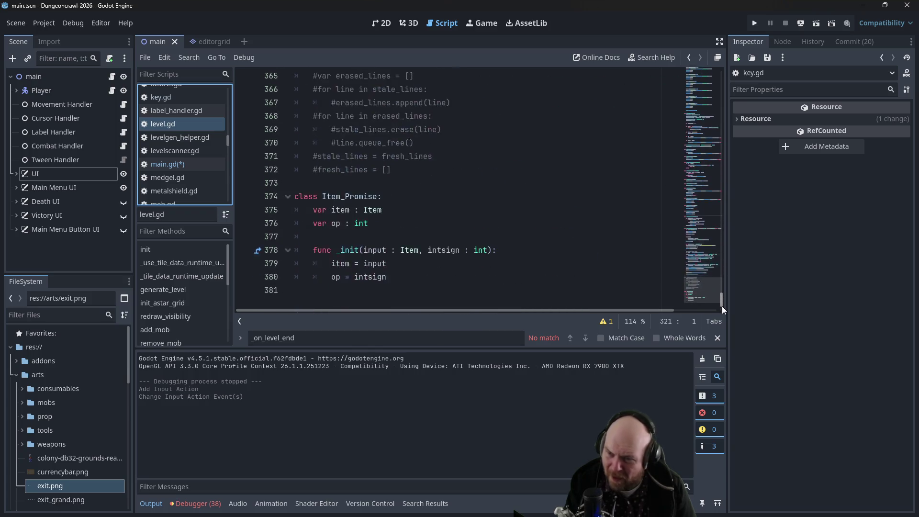
{"action": "scroll", "coordinate": [451, 205], "scroll_direction": "up", "scroll_amount": 1}
{"action": "scroll", "coordinate": [451, 204], "scroll_direction": "up", "scroll_amount": 7}
{"action": "scroll", "coordinate": [434, 224], "scroll_direction": "down", "scroll_amount": 5}
{"action": "scroll", "coordinate": [380, 248], "scroll_direction": "down", "scroll_amount": 5}
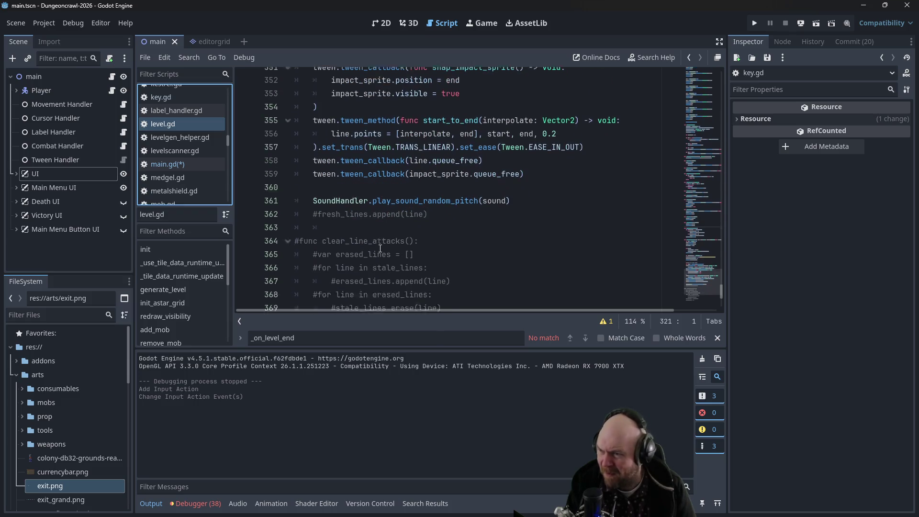
{"action": "left_click", "coordinate": [356, 203]}
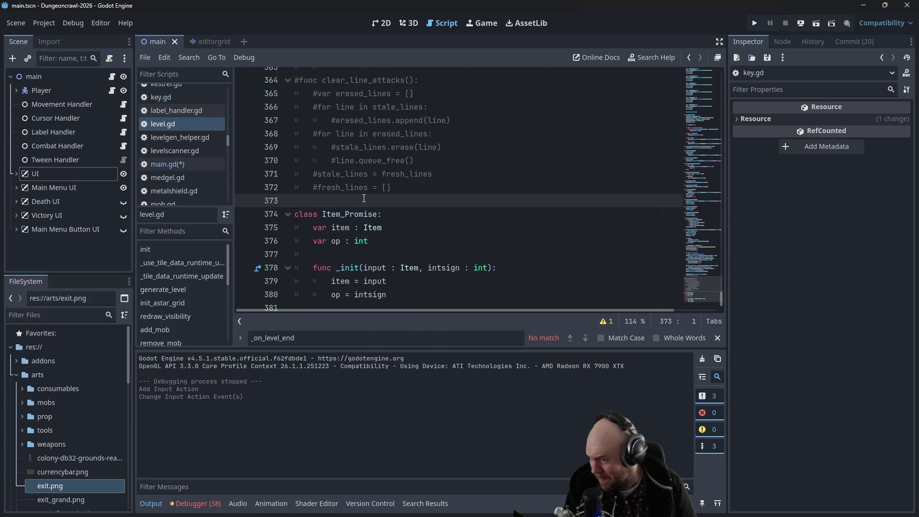
{"action": "key", "text": "Return"}
{"action": "key", "text": "Return"}
{"action": "key", "text": "Up"}
{"action": "key", "text": "ctrl+v"}
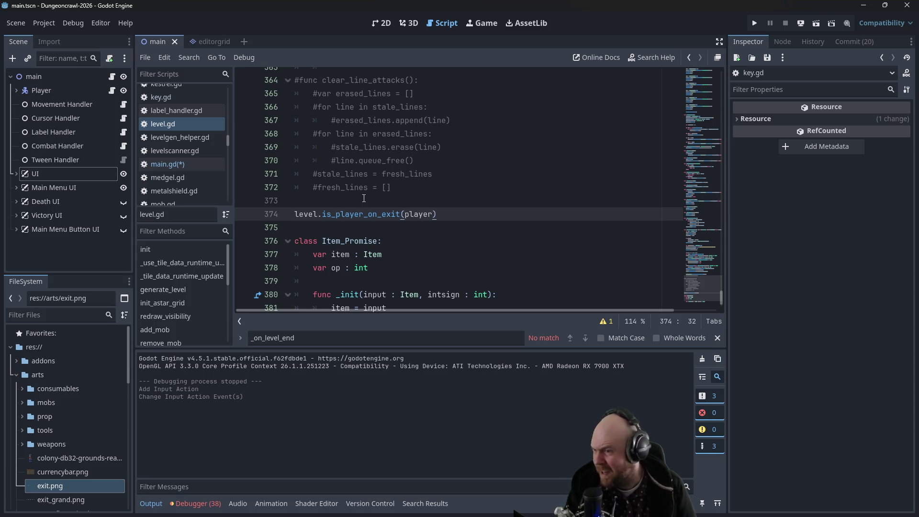
Step: Turn the pasted line into func is_player_on_exit(player): and add func is_player_on_final_exit(player):
{"action": "left_click", "coordinate": [296, 214]}
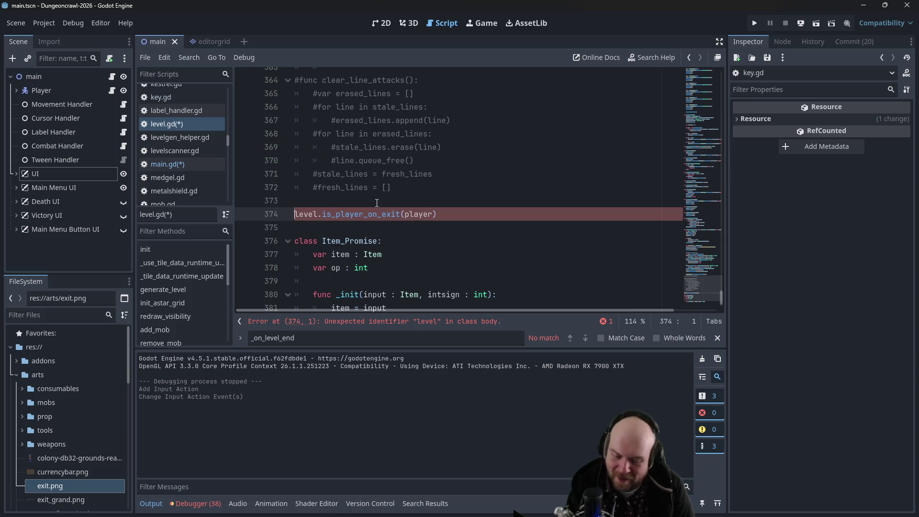
{"action": "type", "text": "func"}
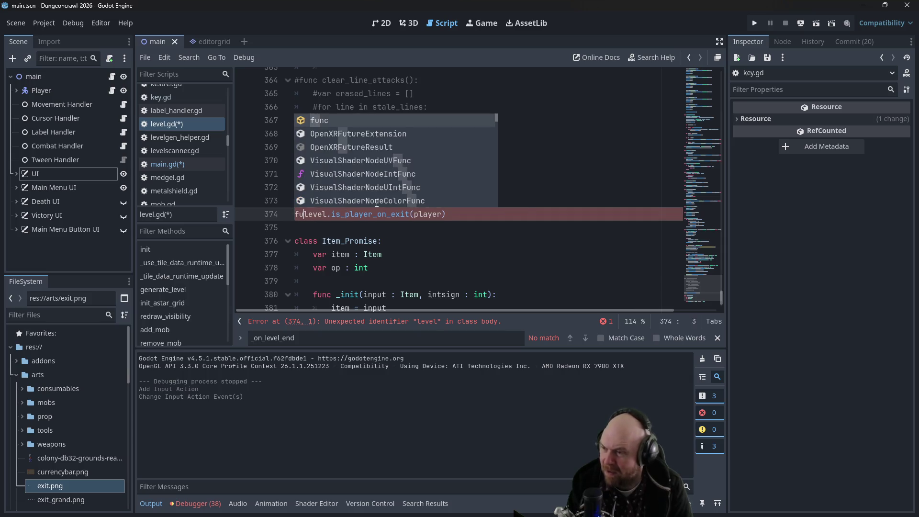
{"action": "key", "text": "Right"}
{"action": "key", "text": "Right"}
{"action": "key", "text": "Right"}
{"action": "key", "text": "Delete"}
{"action": "key", "text": "Delete"}
{"action": "key", "text": "Delete"}
{"action": "key", "text": "BackSpace"}
{"action": "key", "text": "BackSpace"}
{"action": "key", "text": "BackSpace"}
{"action": "key", "text": "Left"}
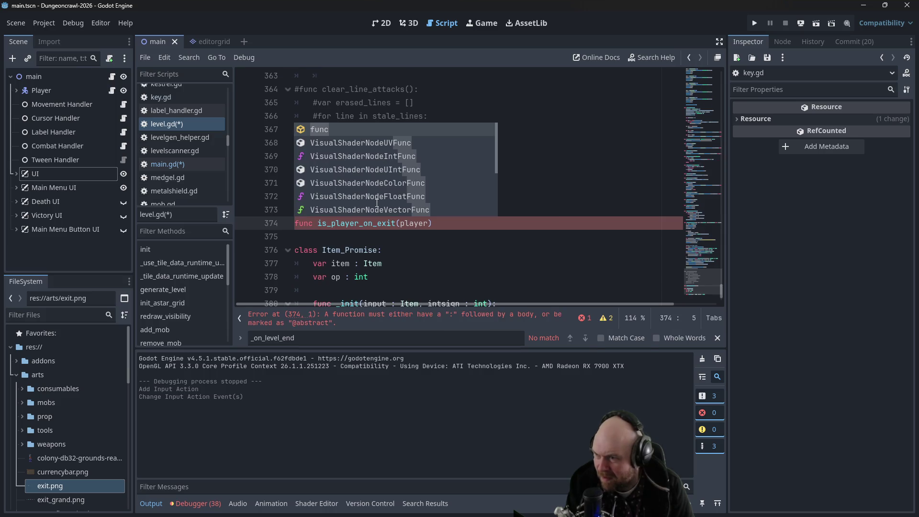
{"action": "key", "text": "Down"}
{"action": "key", "text": "Escape"}
{"action": "key", "text": "End"}
{"action": "type", "text": ":"}
{"action": "key", "text": "Return"}
{"action": "key", "text": "Return"}
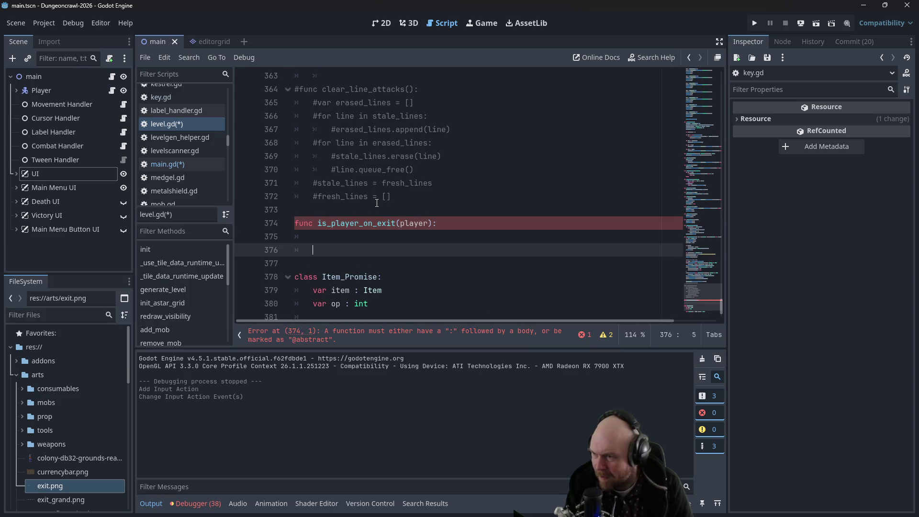
{"action": "type", "text": "_player_on_final_exit("}
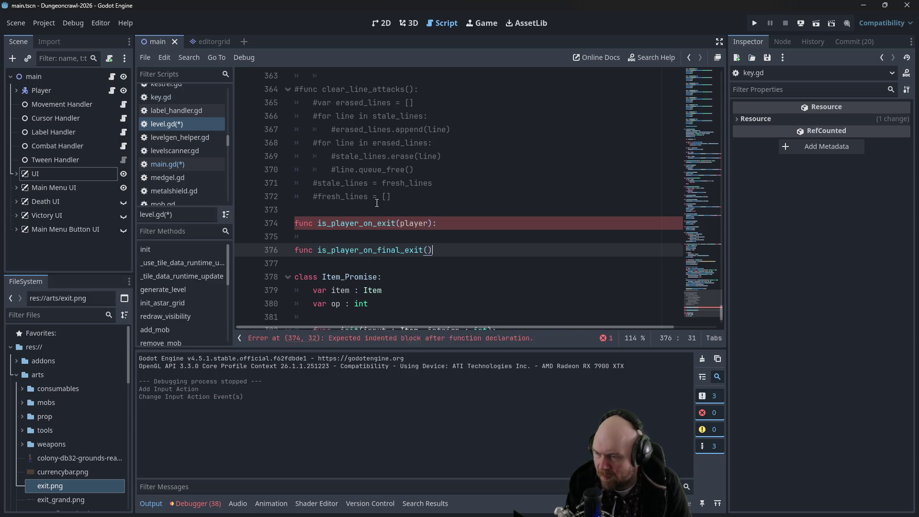
{"action": "key", "text": "Left"}
{"action": "type", "text": "player):"}
Step: Loop 'for item in items:', check 'if item is Exit:' and compare item.position with player.position
{"action": "key", "text": "Up"}
{"action": "key", "text": "Return"}
{"action": "key", "text": "Up"}
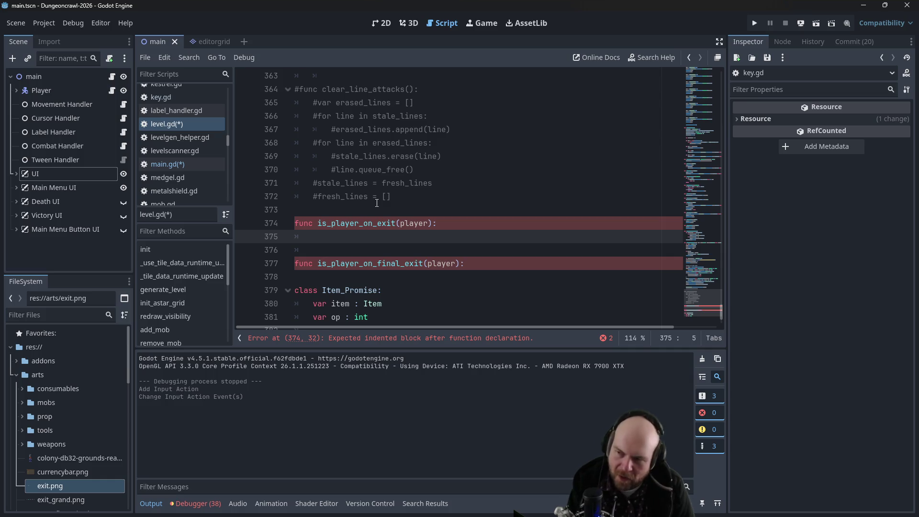
{"action": "type", "text": "for"}
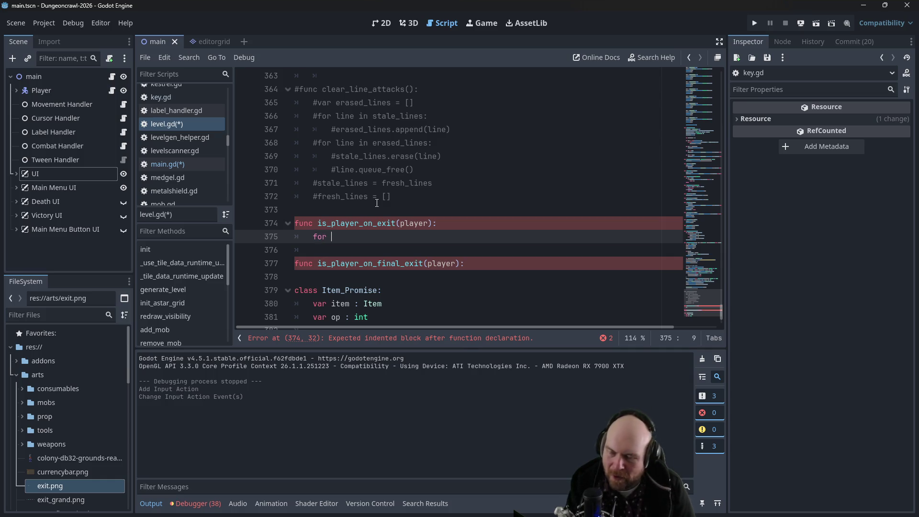
{"action": "mouse_move", "coordinate": [722, 309]}
{"action": "left_mouse_down"}
{"action": "mouse_move", "coordinate": [722, 79]}
{"action": "mouse_move", "coordinate": [682, 312]}
{"action": "left_mouse_up"}
{"action": "type", "text": "item in items:"}
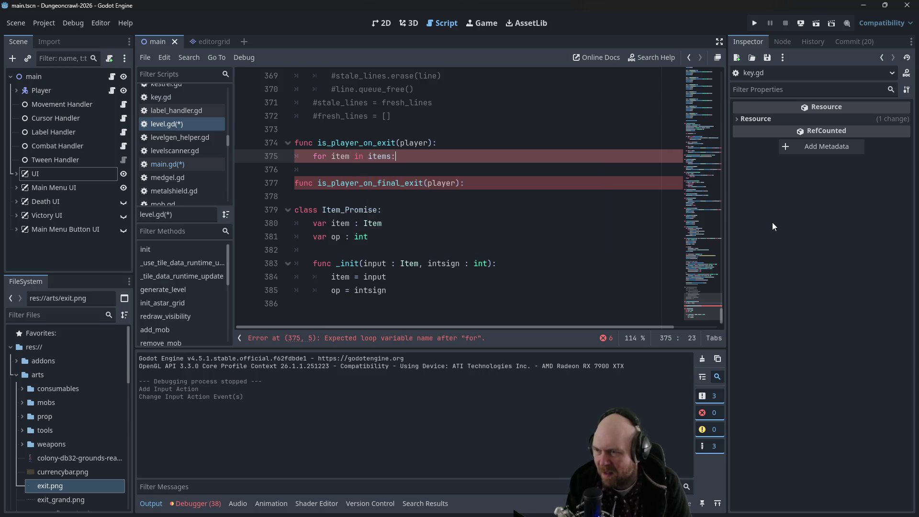
{"action": "key", "text": "Return"}
{"action": "type", "text": "if item"}
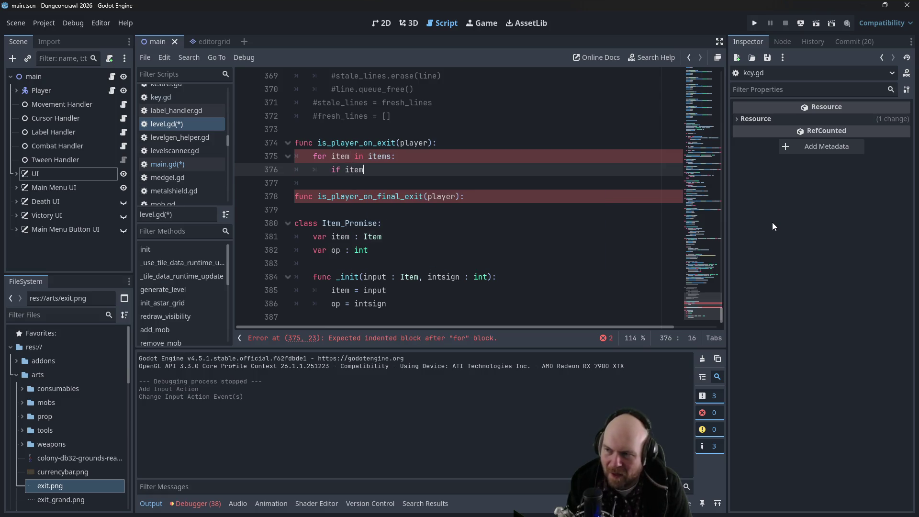
{"action": "type", "text": " is Exit"}
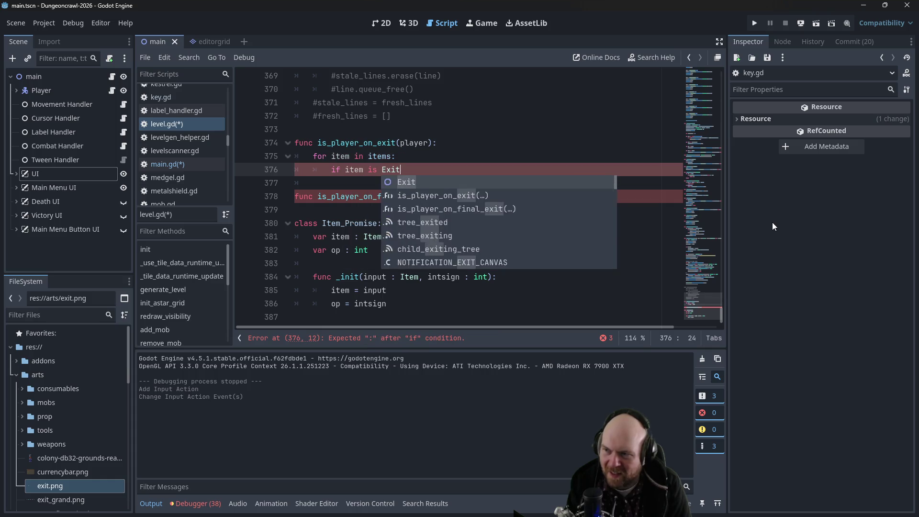
{"action": "type", "text": ":"}
{"action": "key", "text": "Return"}
{"action": "type", "text": "if item.position =="}
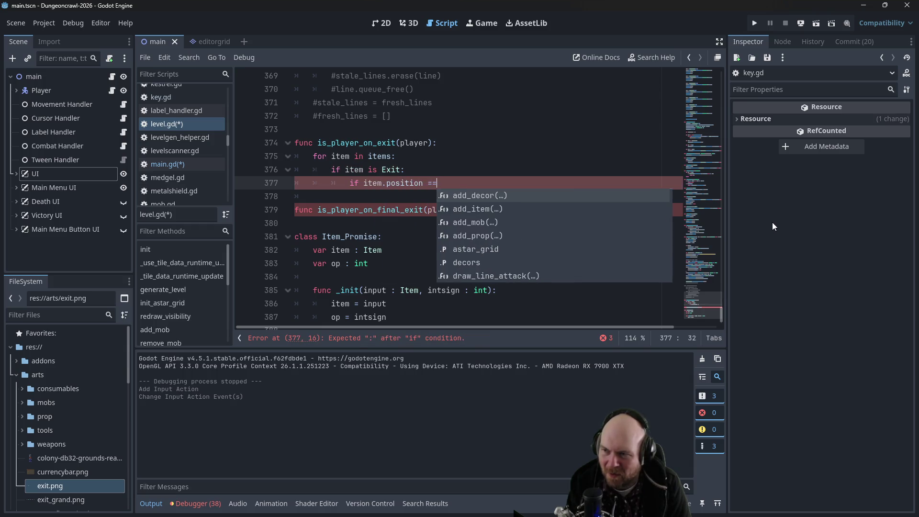
{"action": "type", "text": " player.position"}
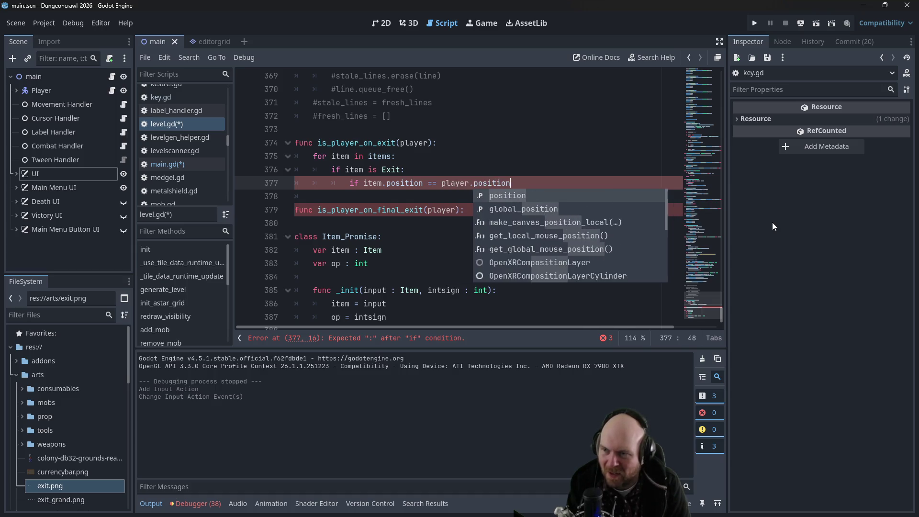
Step: Return true on a position match and false after the loop, then save level.gd
{"action": "key", "text": "Escape"}
{"action": "key", "text": "Return"}
{"action": "type", "text": "r"}
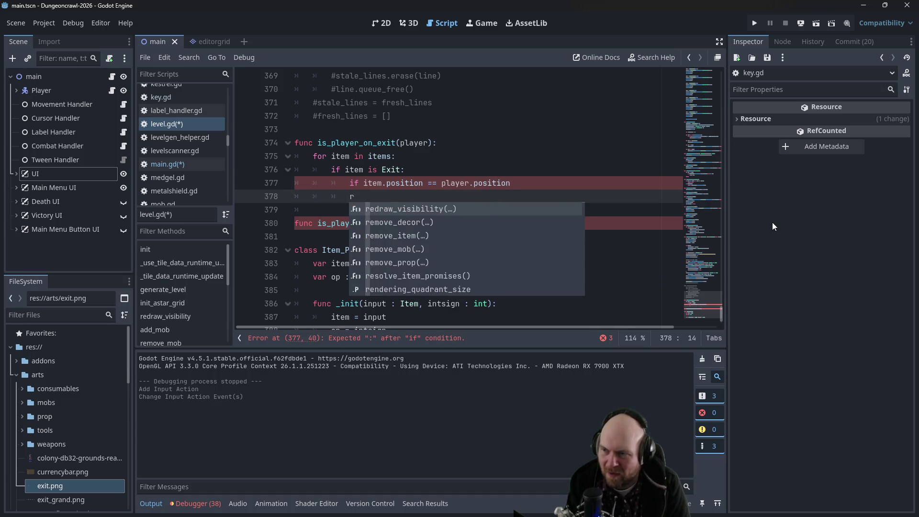
{"action": "key", "text": "BackSpace"}
{"action": "key", "text": "Up"}
{"action": "key", "text": "End"}
{"action": "type", "text": ":"}
{"action": "key", "text": "Return"}
{"action": "type", "text": "return true"}
{"action": "key", "text": "Return"}
{"action": "key", "text": "BackSpace"}
{"action": "key", "text": "BackSpace"}
{"action": "type", "text": "return false"}
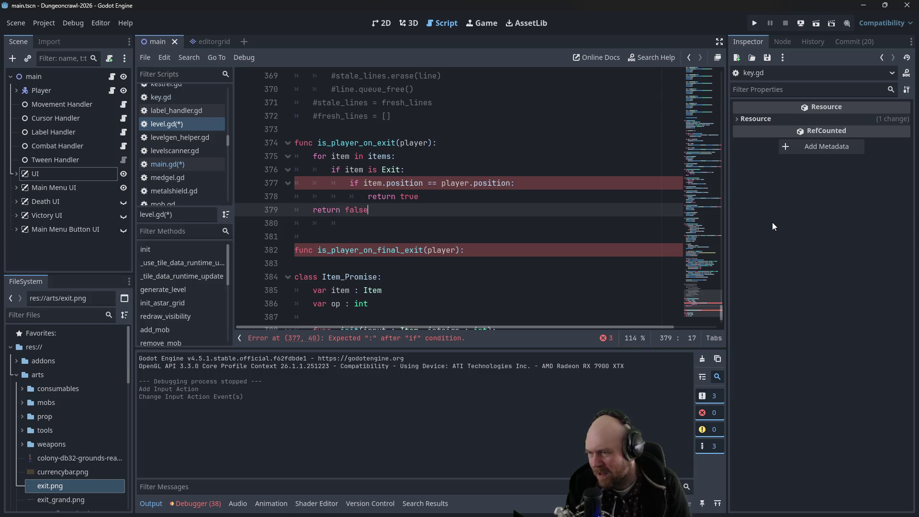
{"action": "left_click_drag", "start_coordinate": [369, 210], "coordinate": [286, 164]}
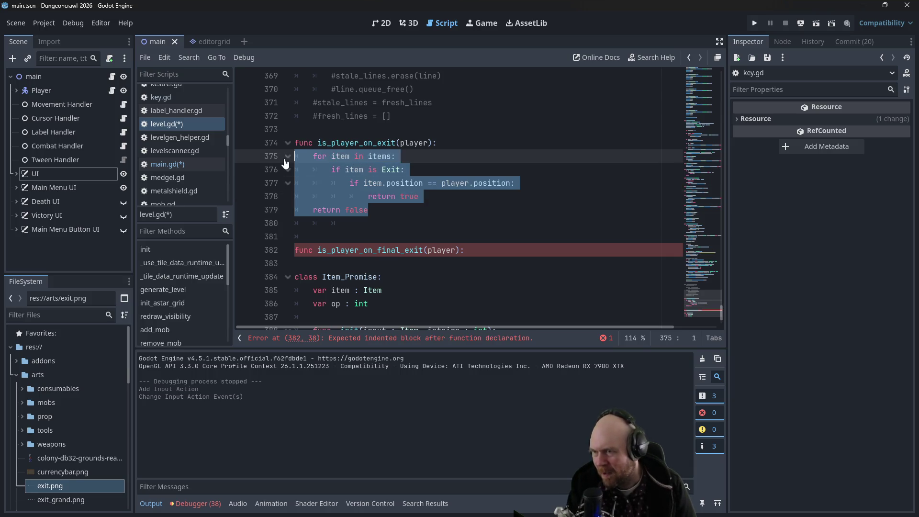
{"action": "key", "text": "ctrl+s"}
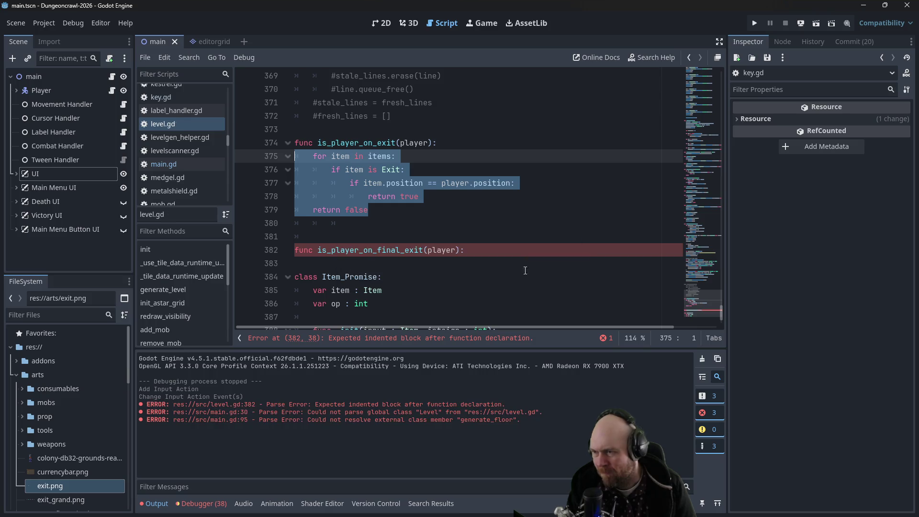
Step: Stub is_player_on_final_exit with 'pass #TODO this', save, remove the extra blank line, and run the game
{"action": "left_click", "coordinate": [585, 249]}
{"action": "key", "text": "Return"}
{"action": "type", "text": "pass #TODO this"}
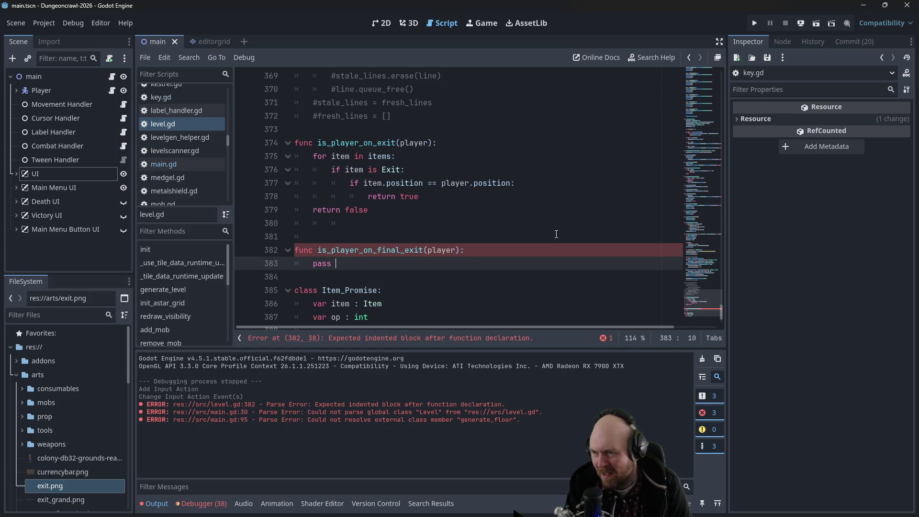
{"action": "key", "text": "ctrl+s"}
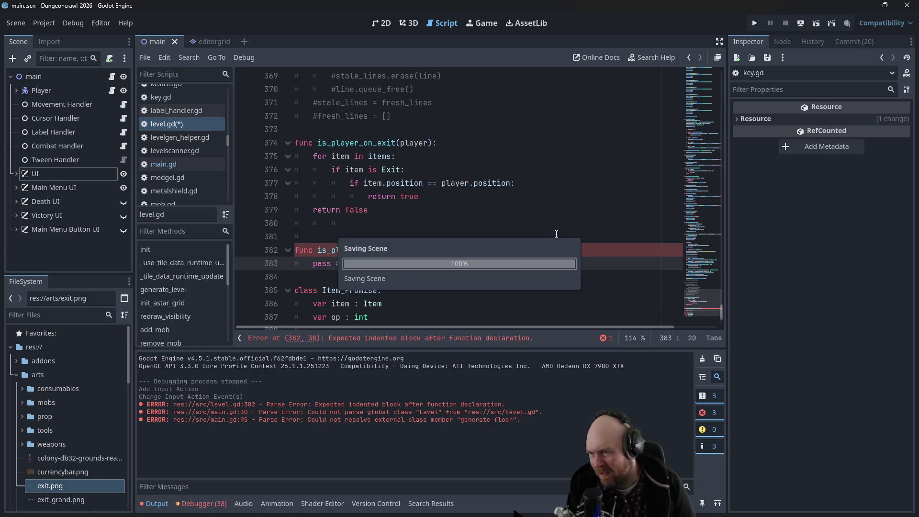
{"action": "left_click", "coordinate": [534, 169]}
{"action": "left_click", "coordinate": [476, 220]}
{"action": "key", "text": "BackSpace"}
{"action": "key", "text": "BackSpace"}
{"action": "key", "text": "BackSpace"}
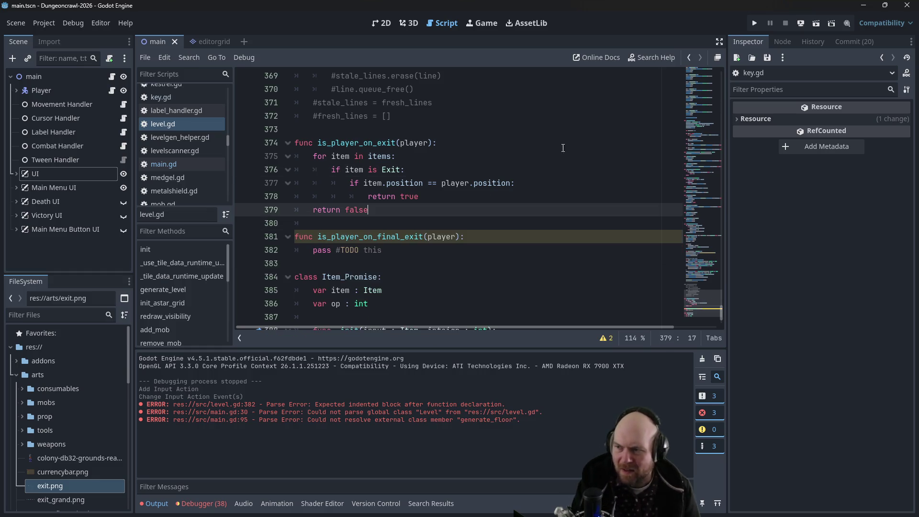
{"action": "left_click", "coordinate": [754, 23]}
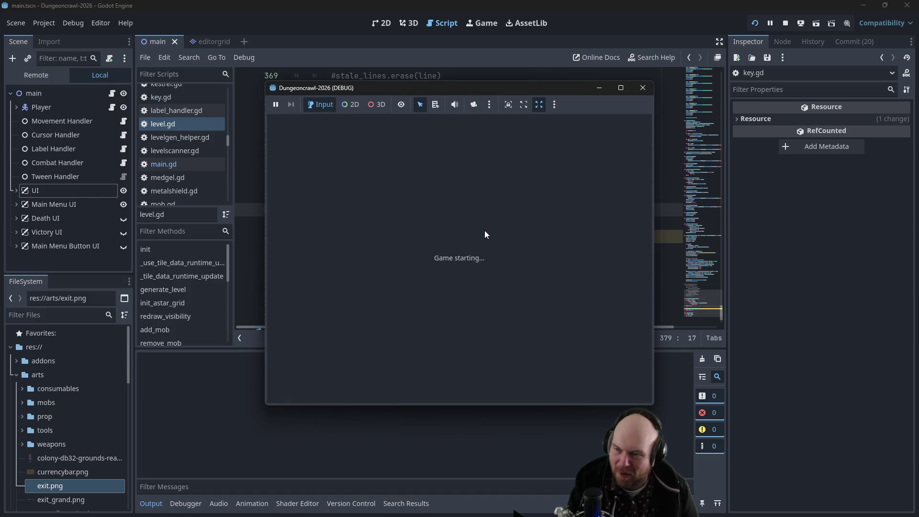
{"action": "left_click", "coordinate": [404, 252]}
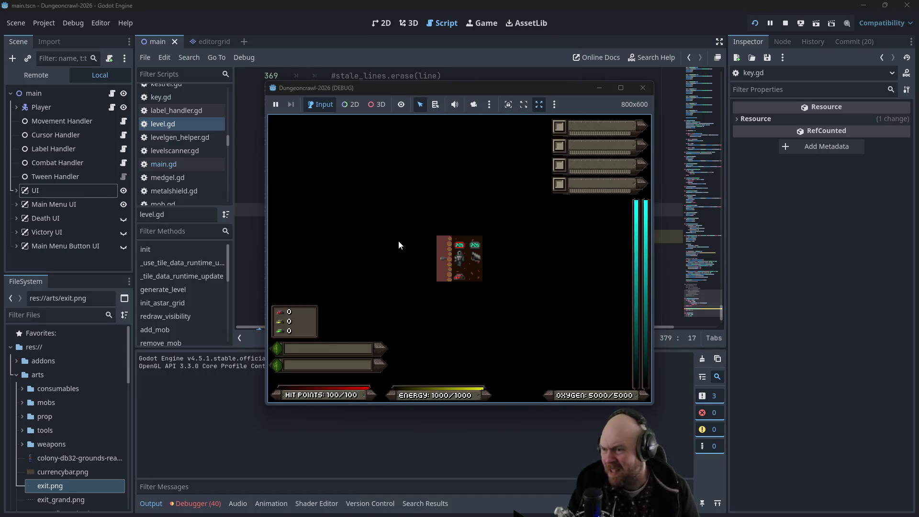
{"action": "key", "text": "Up"}
{"action": "key", "text": "Right"}
{"action": "key", "text": "Down"}
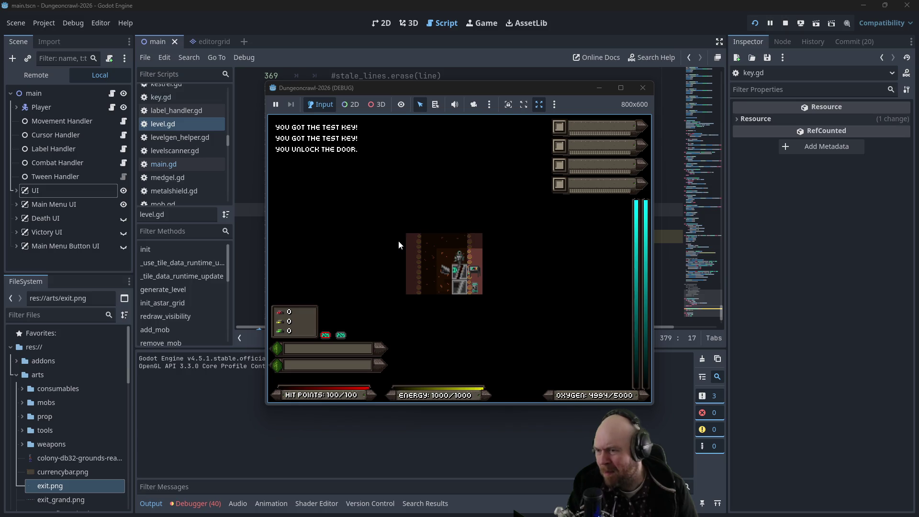
{"action": "key", "text": "Left"}
{"action": "key", "text": "Down"}
{"action": "key", "text": "i"}
{"action": "key", "text": "1"}
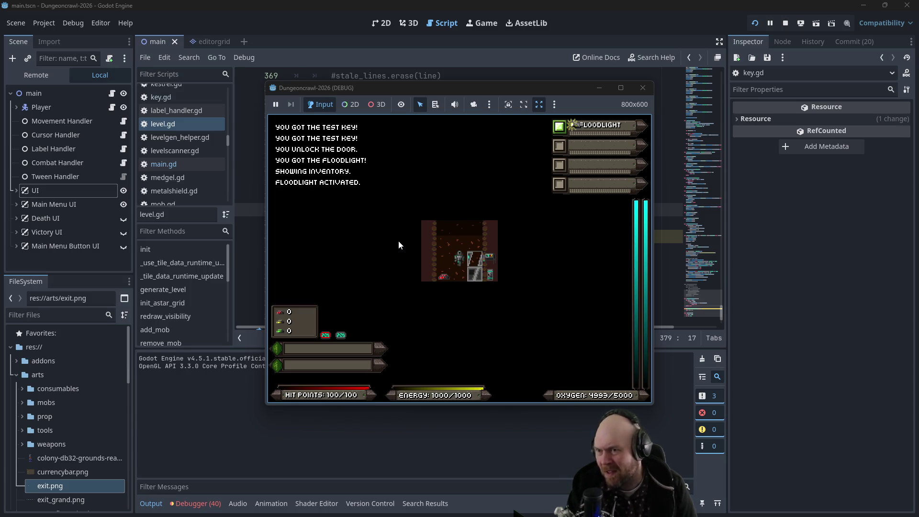
{"action": "key", "text": "Left"}
{"action": "key", "text": "Down"}
{"action": "key", "text": "Down"}
{"action": "key", "text": "Down"}
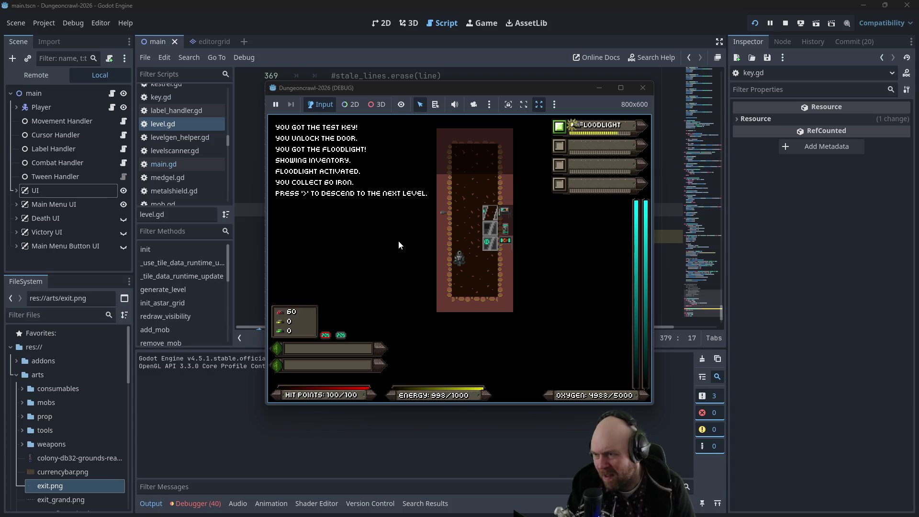
{"action": "key", "text": "greater"}
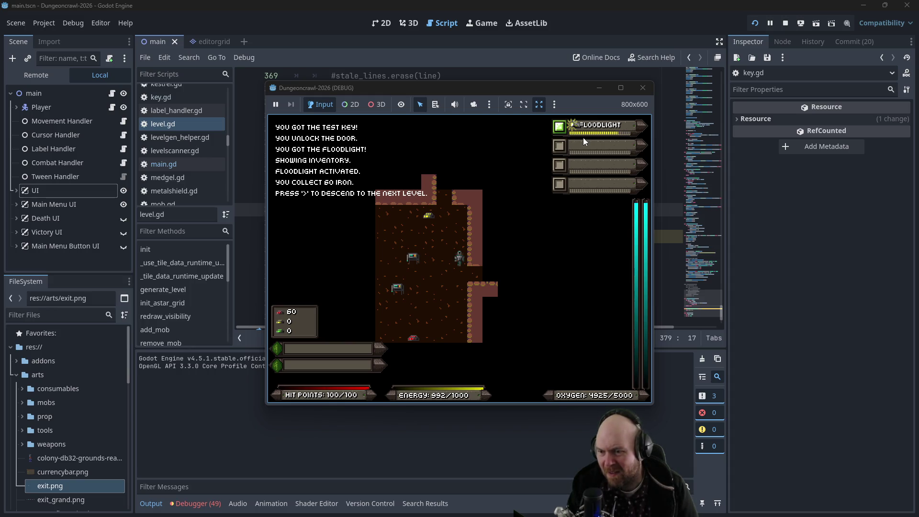
{"action": "key", "text": "Left"}
{"action": "key", "text": "Left"}
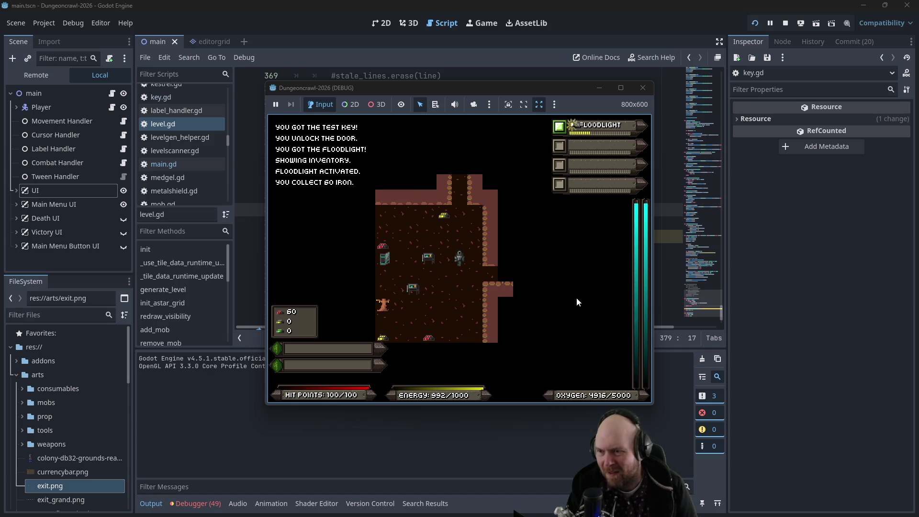
{"action": "key", "text": "Right"}
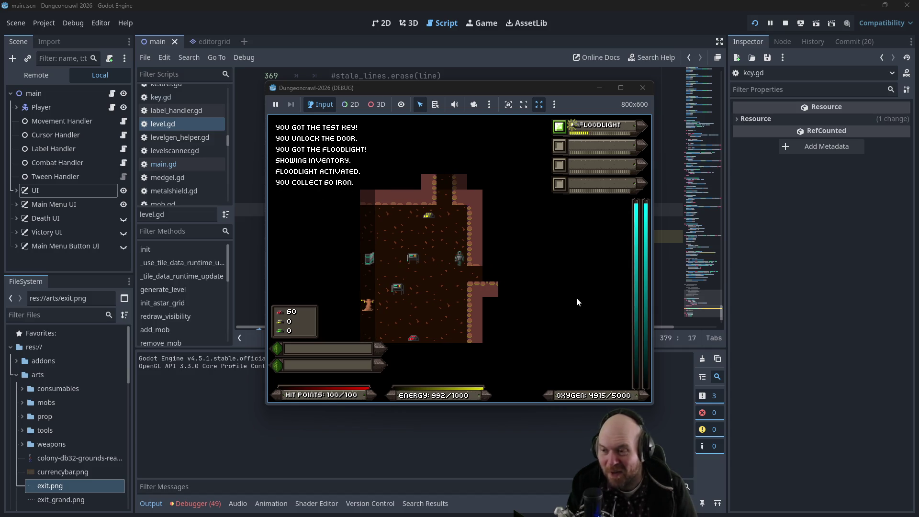
{"action": "key", "text": "Left"}
{"action": "key", "text": "Left"}
{"action": "key", "text": "Up"}
{"action": "key", "text": "Left"}
{"action": "key", "text": "Left"}
{"action": "key", "text": "Left"}
{"action": "key", "text": "Left"}
{"action": "key", "text": "Down"}
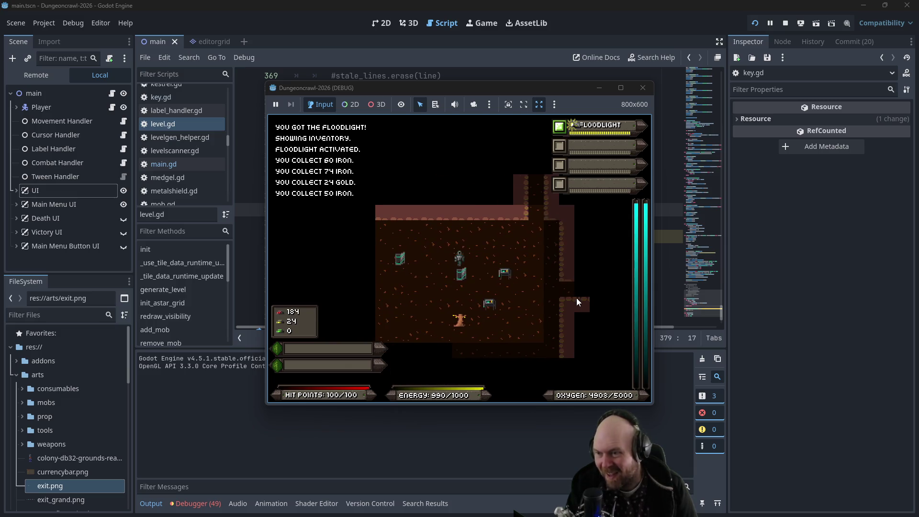
{"action": "left_click", "coordinate": [643, 87]}
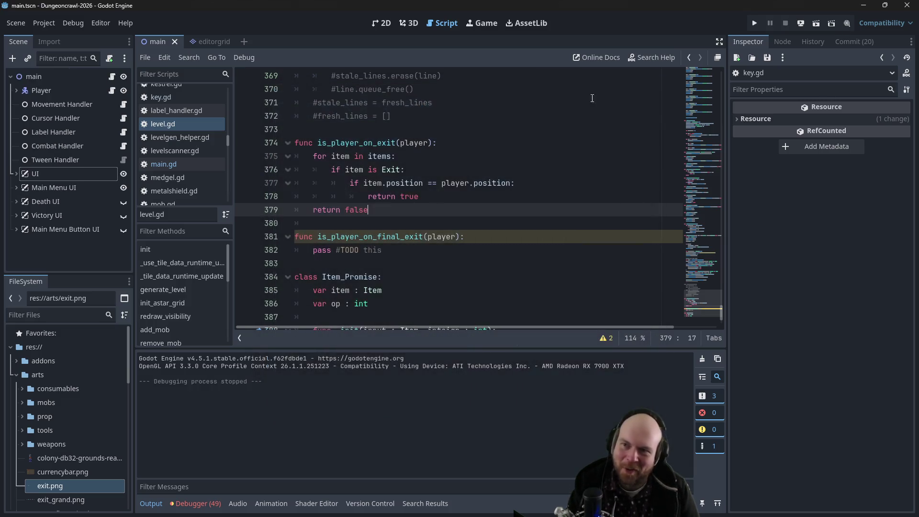
Step: Paste 'automove = false' after player.clear_keys() in main.gd's _on_level_end, save, and run the project
{"action": "left_click", "coordinate": [197, 165]}
{"action": "mouse_move", "coordinate": [722, 196]}
{"action": "left_mouse_down"}
{"action": "mouse_move", "coordinate": [700, 310]}
{"action": "mouse_move", "coordinate": [678, 70]}
{"action": "mouse_move", "coordinate": [682, 100]}
{"action": "left_mouse_up"}
{"action": "mouse_move", "coordinate": [386, 136]}
{"action": "left_mouse_down"}
{"action": "mouse_move", "coordinate": [299, 139]}
{"action": "mouse_move", "coordinate": [314, 138]}
{"action": "left_mouse_up"}
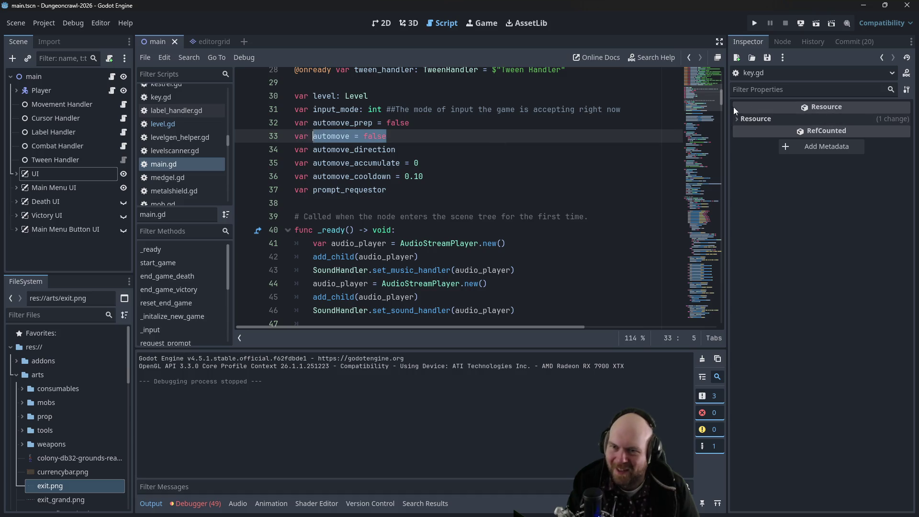
{"action": "mouse_move", "coordinate": [720, 100]}
{"action": "left_mouse_down"}
{"action": "mouse_move", "coordinate": [695, 315]}
{"action": "mouse_move", "coordinate": [697, 304]}
{"action": "left_mouse_up"}
{"action": "left_click", "coordinate": [463, 224]}
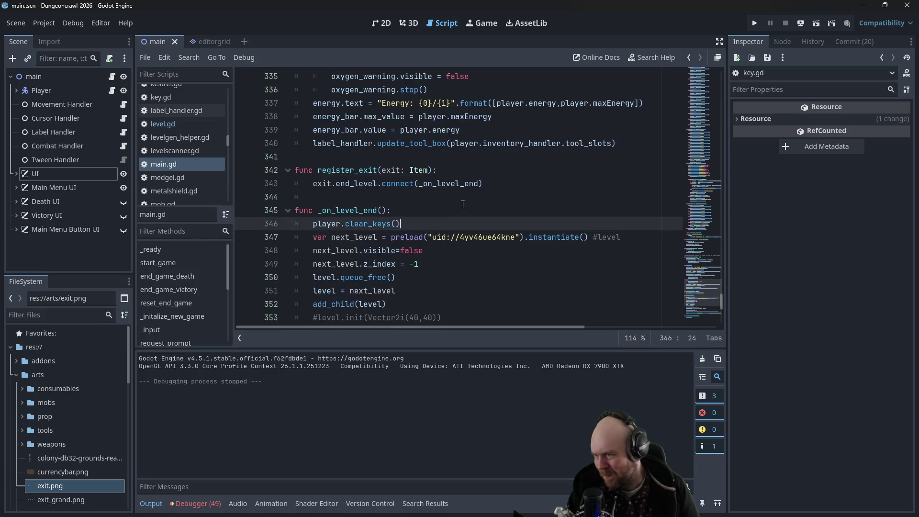
{"action": "key", "text": "Return"}
{"action": "type", "text": "automove = false"}
{"action": "key", "text": "ctrl+s"}
{"action": "left_click", "coordinate": [518, 202]}
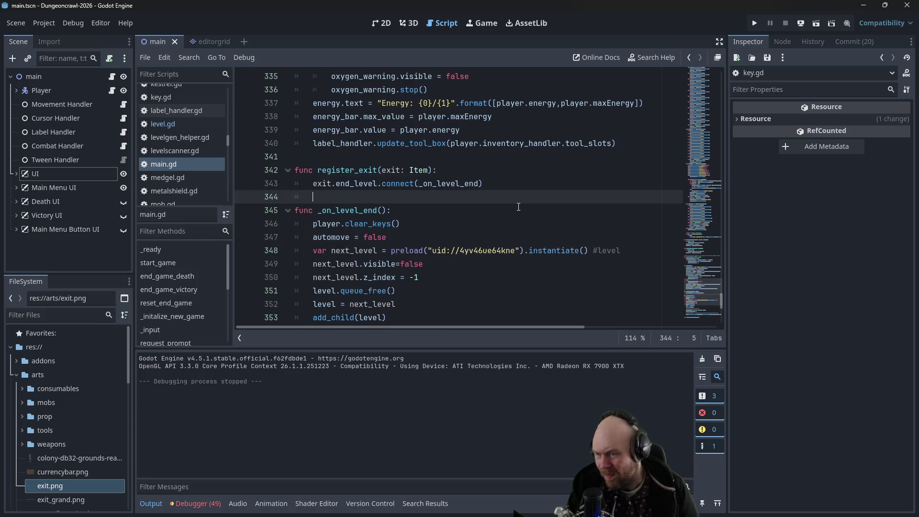
{"action": "left_click", "coordinate": [756, 23]}
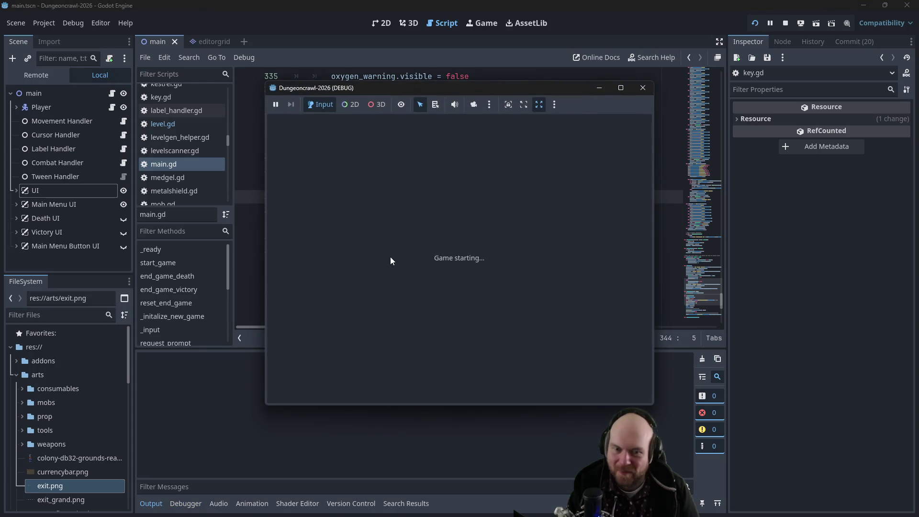
Step: Start a new game, descend with '>', and walk the player up into the new room
{"action": "left_click", "coordinate": [403, 254]}
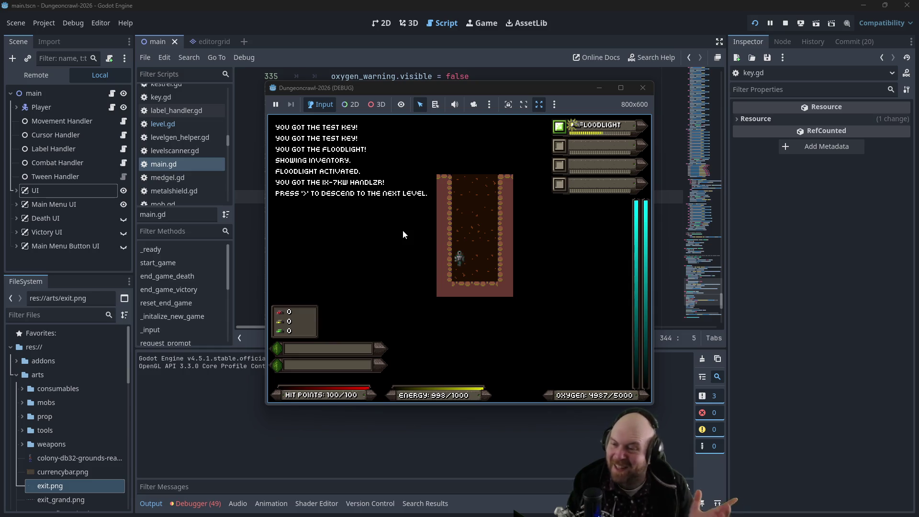
{"action": "key", "text": "shift+period"}
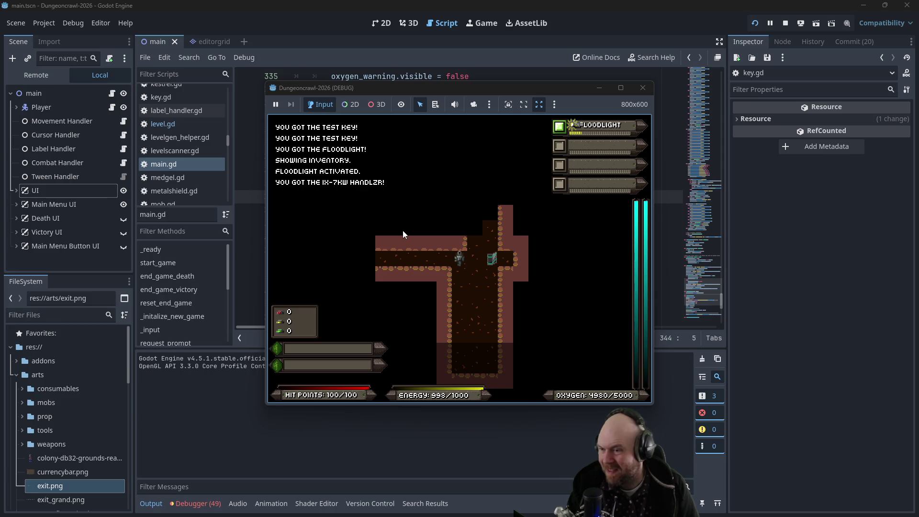
{"action": "key", "text": "Left"}
{"action": "key", "text": "Left"}
{"action": "key", "text": "Right"}
{"action": "key", "text": "Right"}
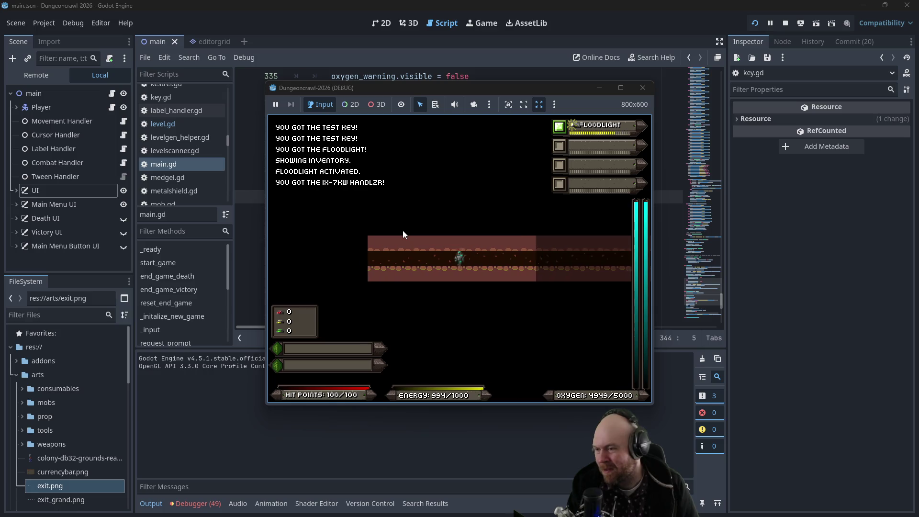
{"action": "key", "text": "Left"}
{"action": "key", "text": "Up"}
{"action": "key", "text": "Up"}
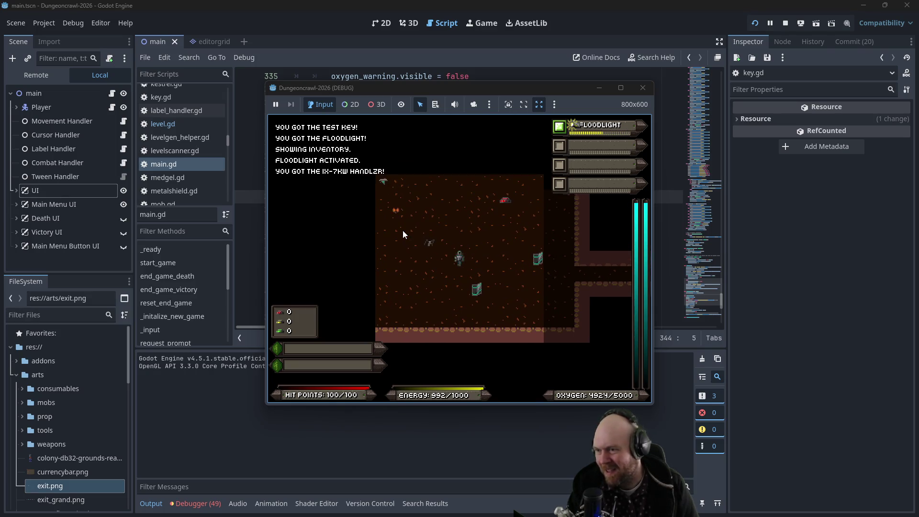
Step: Ready the IX-7KW Handlzr, shoot the rogue bat and martian butterfly, and grab the IX-9KW Griplzr
{"action": "double_click", "coordinate": [403, 231]}
{"action": "key", "text": "i"}
{"action": "key", "text": "1"}
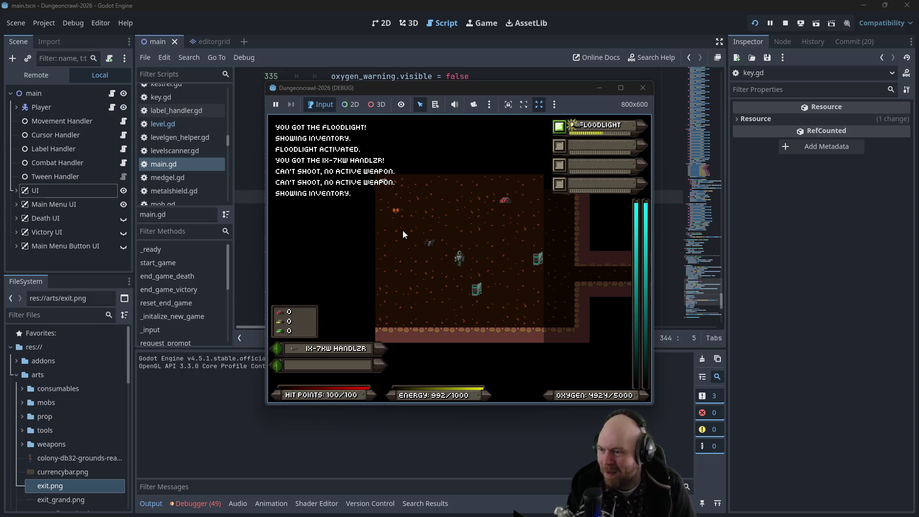
{"action": "left_click", "coordinate": [403, 231]}
{"action": "left_click", "coordinate": [403, 231]}
{"action": "left_click", "coordinate": [403, 230]}
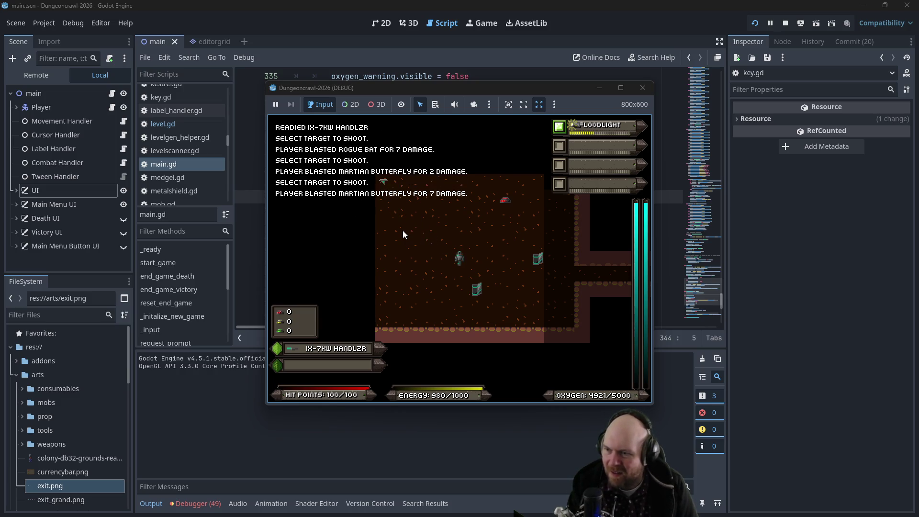
{"action": "key", "text": "Left"}
{"action": "key", "text": "Up"}
{"action": "key", "text": "Left"}
{"action": "key", "text": "Up"}
{"action": "key", "text": "Right"}
{"action": "key", "text": "Right"}
{"action": "key", "text": "Right"}
{"action": "key", "text": "Down"}
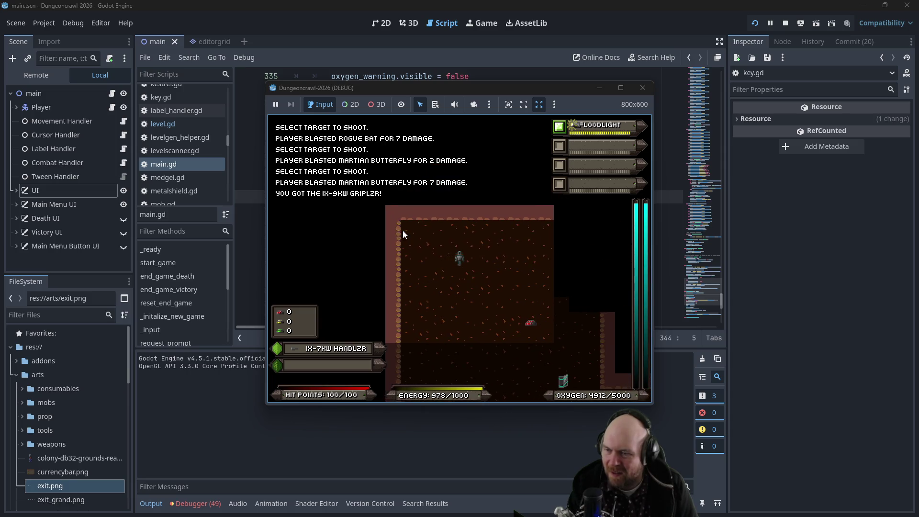
Step: Collect iron through the corridor and room, then shoot the slime and enemies in the vertical shaft
{"action": "key", "text": "Down"}
{"action": "key", "text": "Down"}
{"action": "key", "text": "Down"}
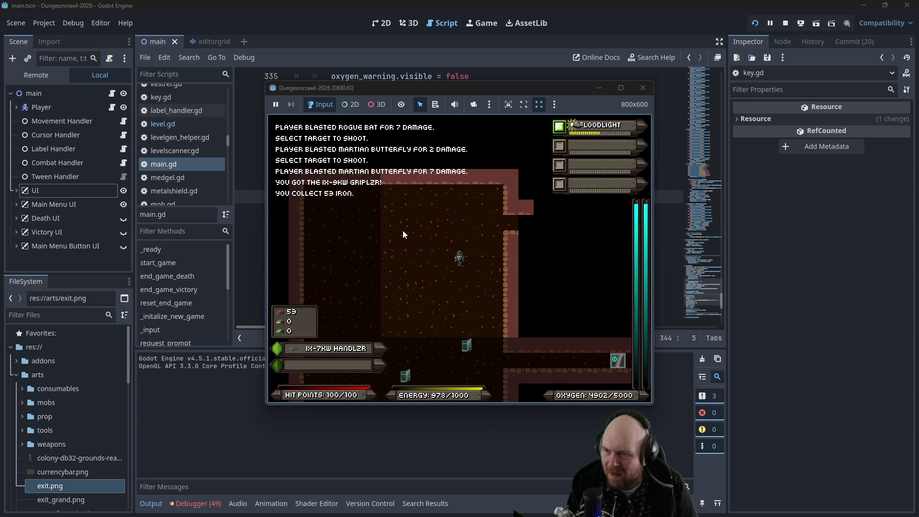
{"action": "key", "text": "Right"}
{"action": "key", "text": "Right"}
{"action": "key", "text": "Right"}
{"action": "key", "text": "Up"}
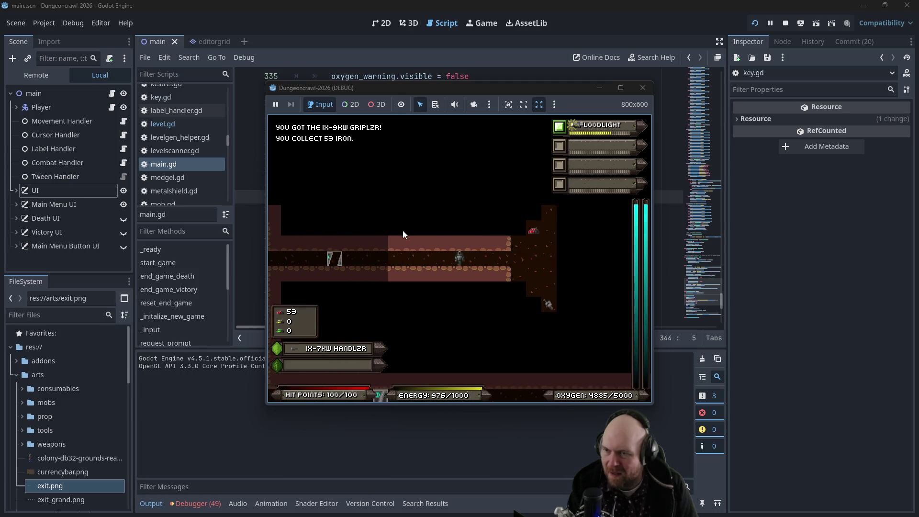
{"action": "key", "text": "Right"}
{"action": "key", "text": "Right"}
{"action": "key", "text": "Right"}
{"action": "key", "text": "Up"}
{"action": "key", "text": "Up"}
{"action": "key", "text": "Up"}
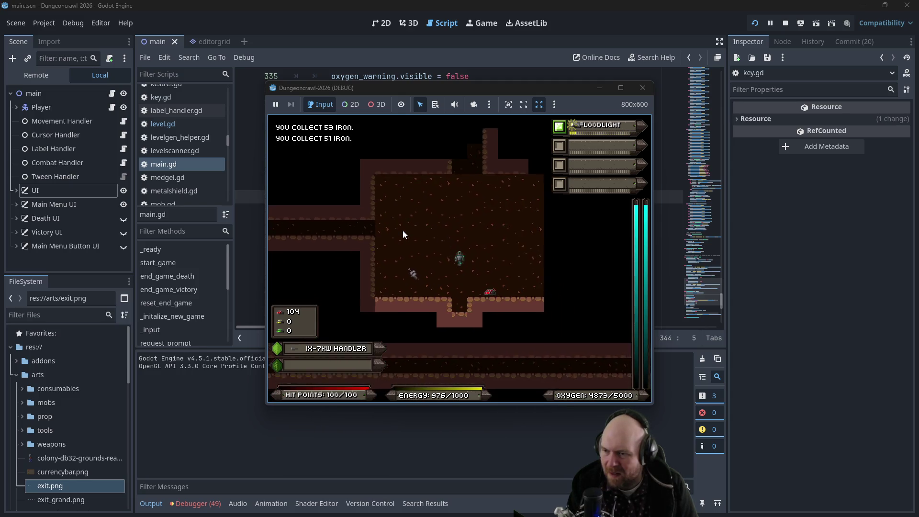
{"action": "key", "text": "Up"}
{"action": "key", "text": "Up"}
{"action": "key", "text": "Up"}
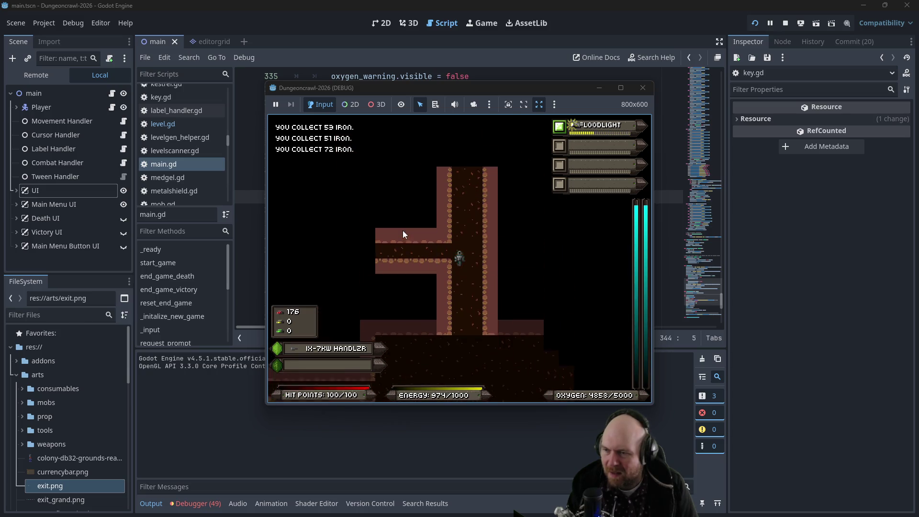
{"action": "key", "text": "f"}
{"action": "key", "text": "Return"}
{"action": "key", "text": "f"}
{"action": "key", "text": "Return"}
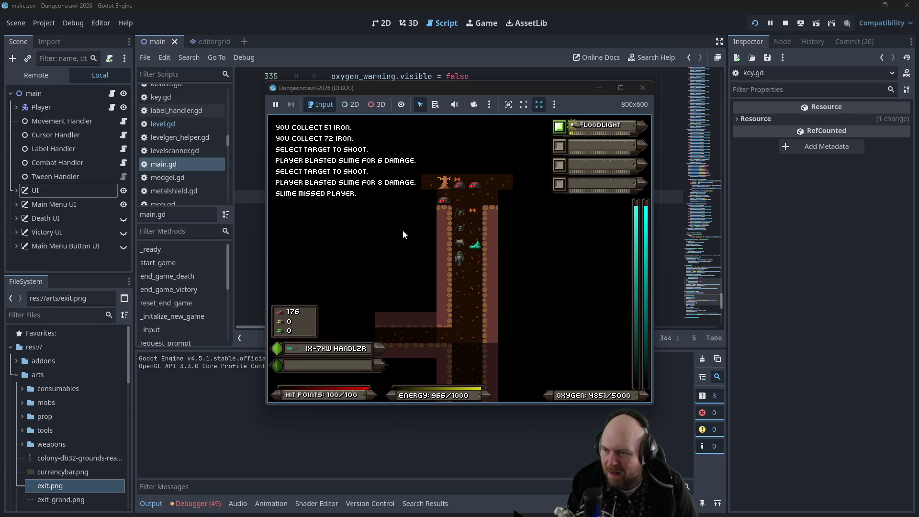
{"action": "key", "text": "f"}
{"action": "key", "text": "Return"}
{"action": "key", "text": "f"}
{"action": "key", "text": "Return"}
{"action": "key", "text": "f"}
{"action": "key", "text": "Return"}
{"action": "key", "text": "f"}
{"action": "key", "text": "Return"}
{"action": "key", "text": "f"}
{"action": "key", "text": "Return"}
{"action": "key", "text": "f"}
{"action": "key", "text": "Return"}
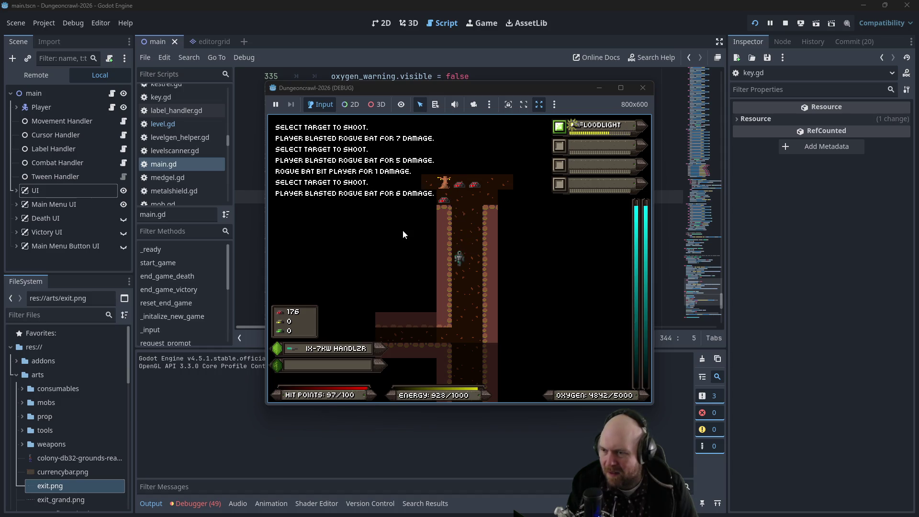
Step: Pick up the dropped iron, step onto the exit, descend with '>', and switch to the Plan note
{"action": "key", "text": "Up"}
{"action": "key", "text": "Up"}
{"action": "key", "text": "Up"}
{"action": "key", "text": "Left"}
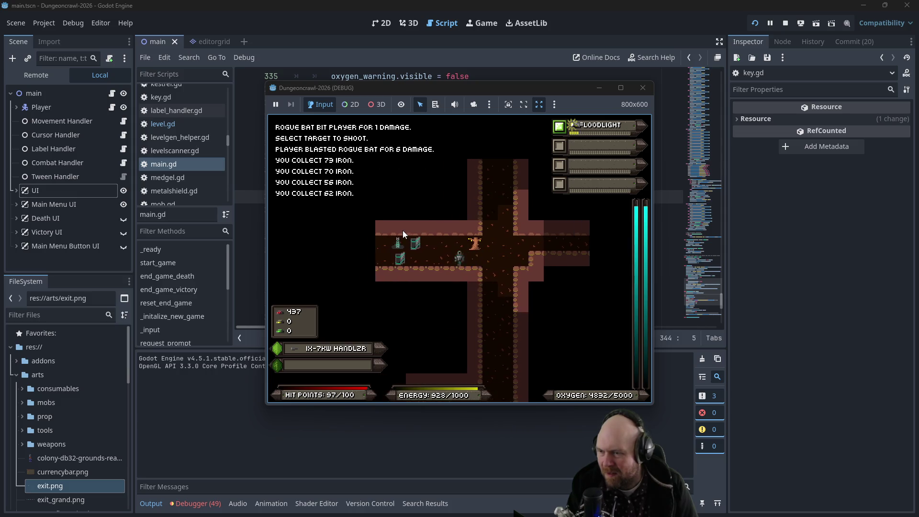
{"action": "key", "text": "Left"}
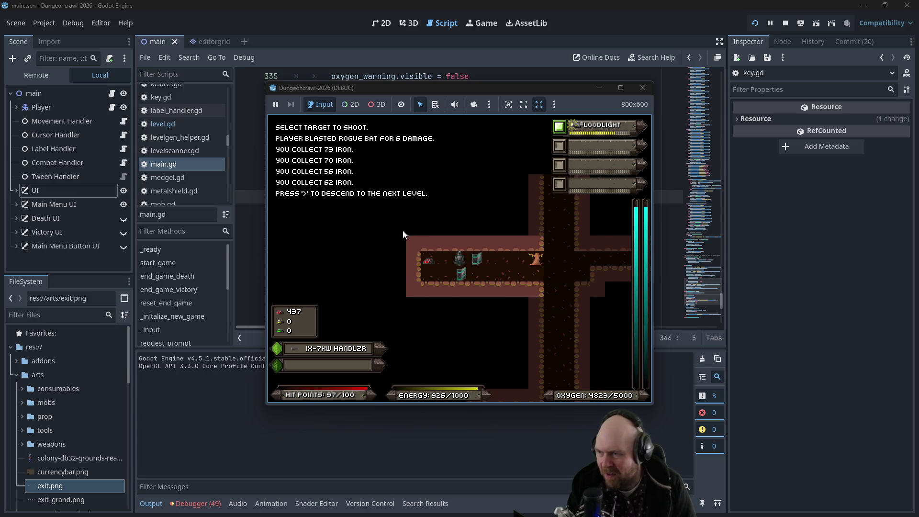
{"action": "key", "text": "shift+period"}
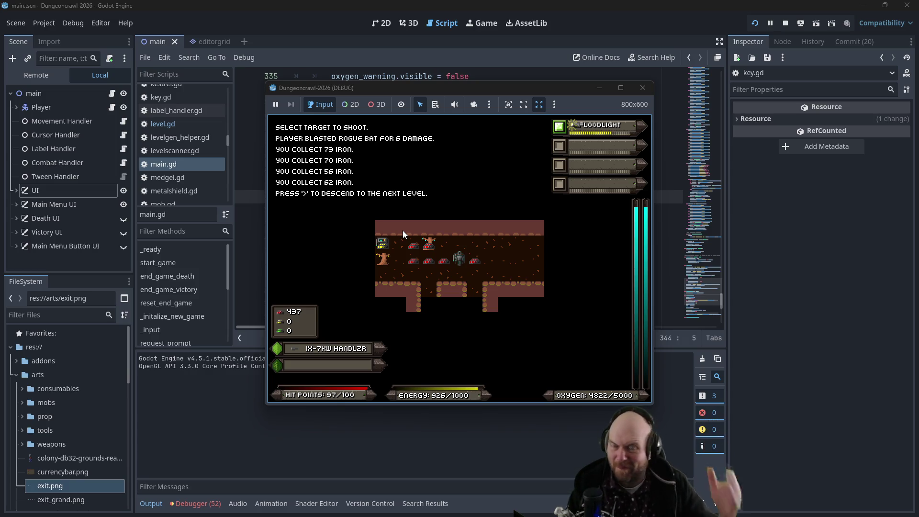
{"action": "key", "text": "alt+Tab"}
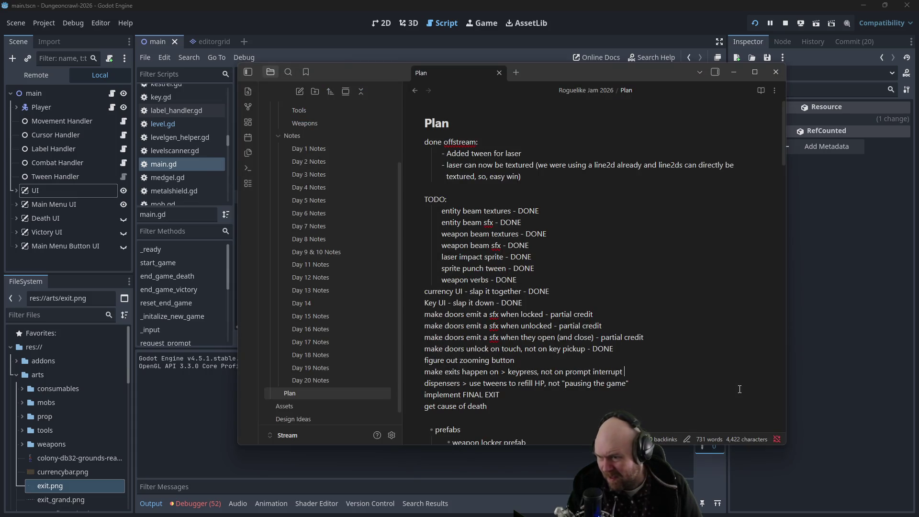
Step: Type 'DONE' after the 'make exits happen on > keypress' item in the Plan note
{"action": "type", "text": " - DONE"}
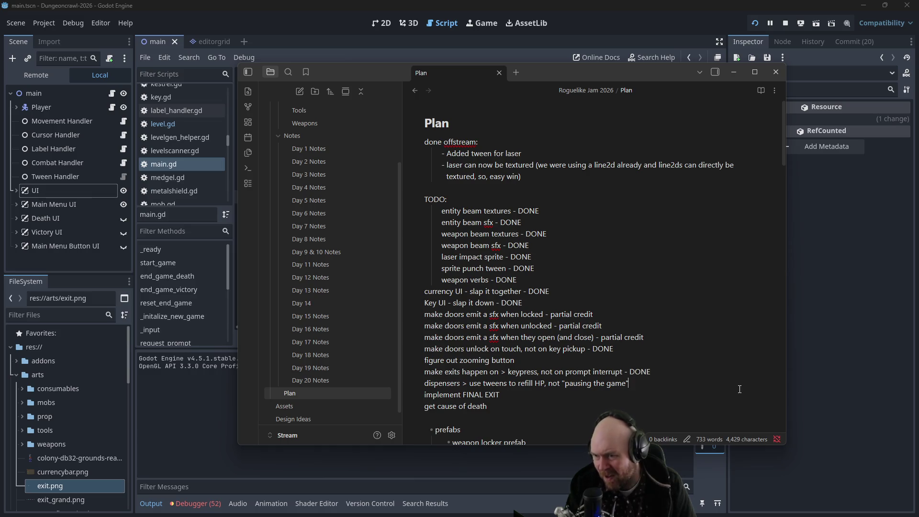
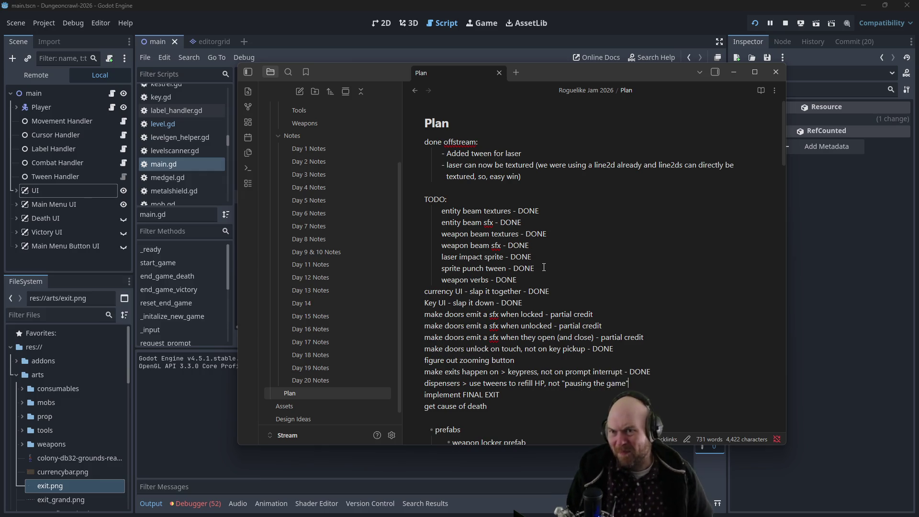
Step: Stop the game, check the 'implement FINAL EXIT' item in the Obsidian Plan note, and return to Godot
{"action": "left_click", "coordinate": [789, 25]}
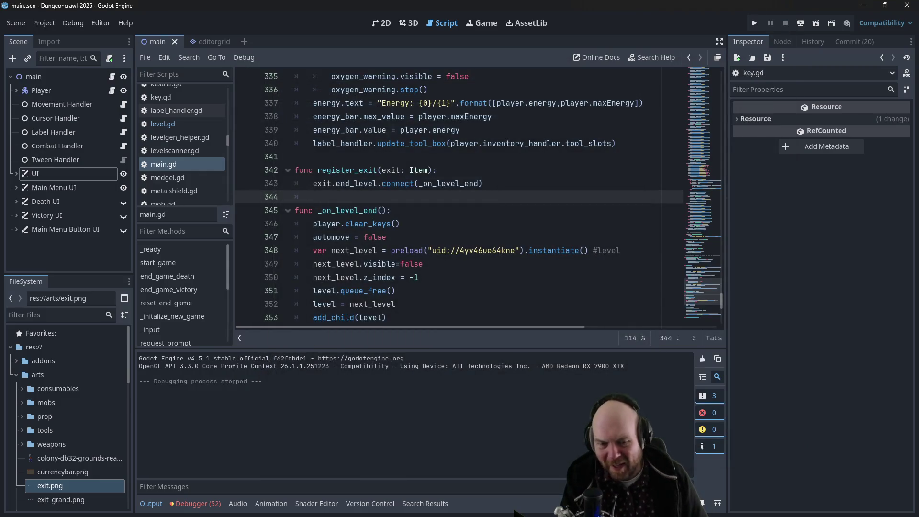
{"action": "key", "text": "alt+Tab"}
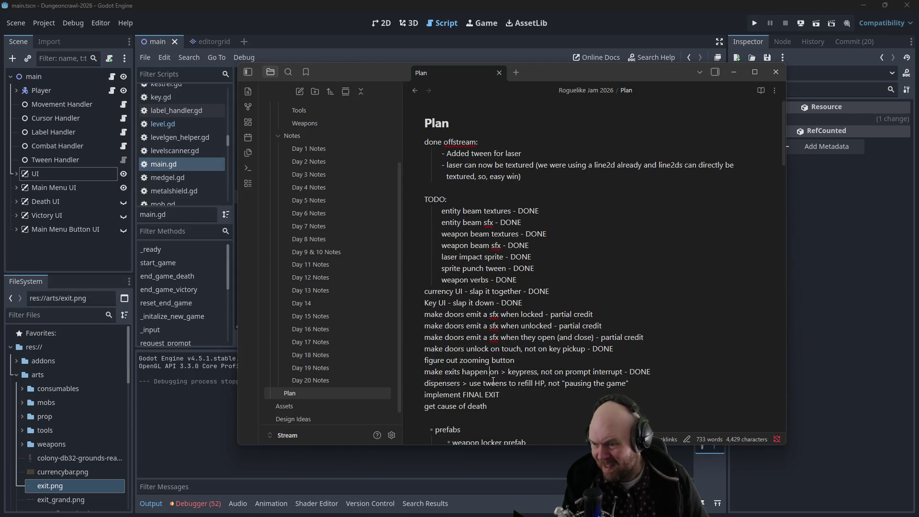
{"action": "left_click", "coordinate": [503, 389]}
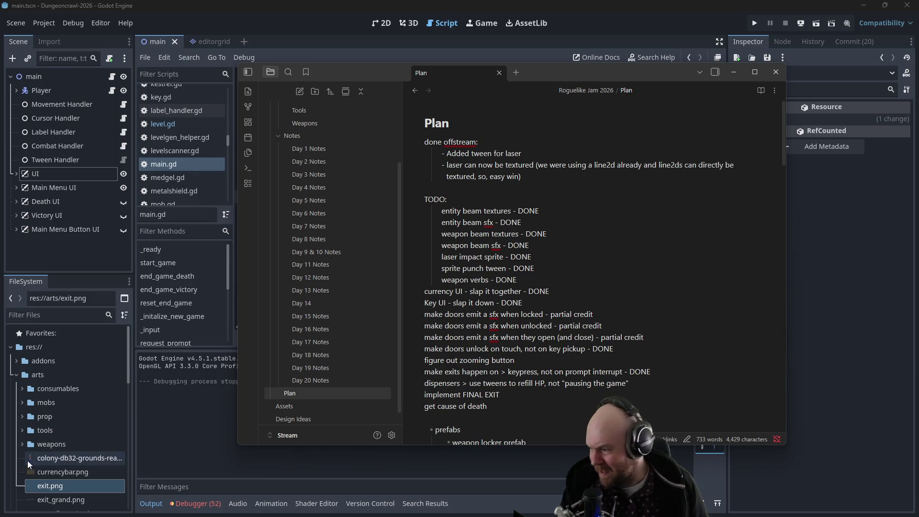
{"action": "left_click", "coordinate": [19, 373]}
{"action": "left_click", "coordinate": [19, 373]}
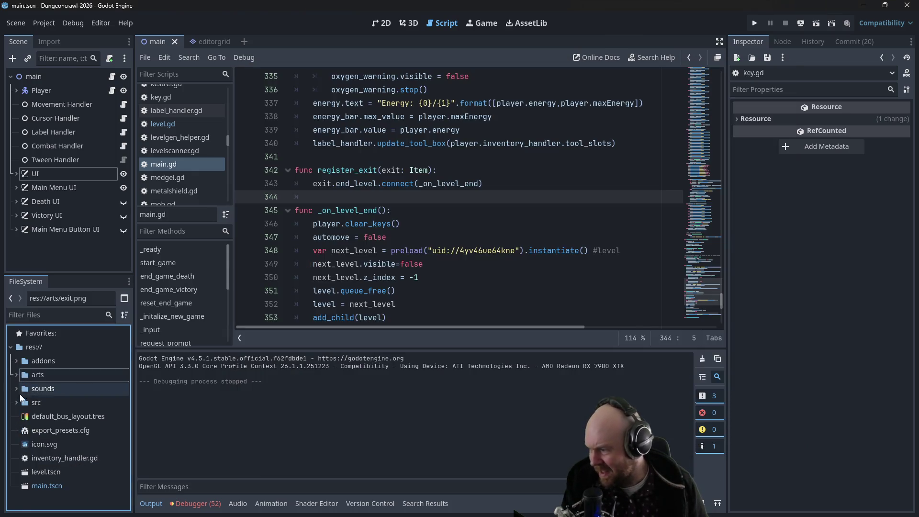
Step: Open src/items/exit.gd from the FileSystem dock
{"action": "scroll", "coordinate": [16, 403], "scroll_direction": "down", "scroll_amount": 1}
{"action": "left_click", "coordinate": [22, 392]}
{"action": "scroll", "coordinate": [25, 398], "scroll_direction": "down", "scroll_amount": 2}
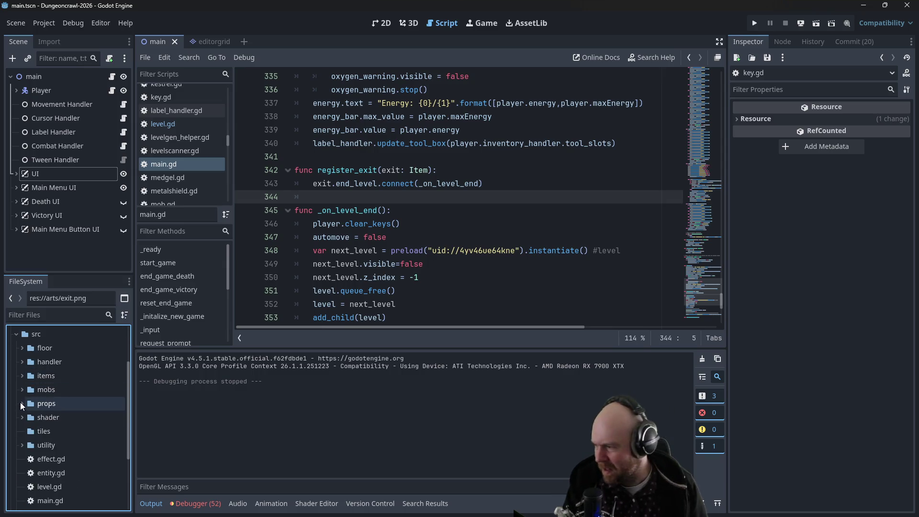
{"action": "left_click", "coordinate": [25, 377]}
{"action": "scroll", "coordinate": [30, 387], "scroll_direction": "down", "scroll_amount": 3}
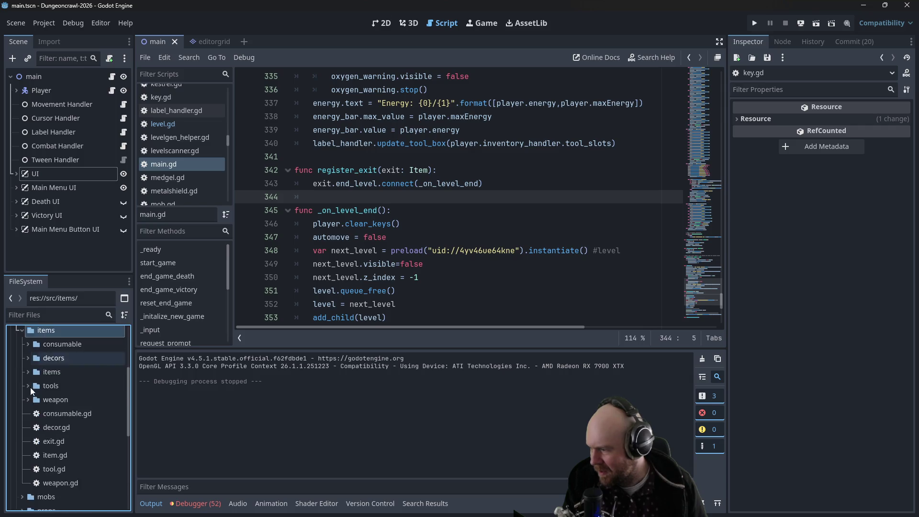
{"action": "double_click", "coordinate": [52, 442]}
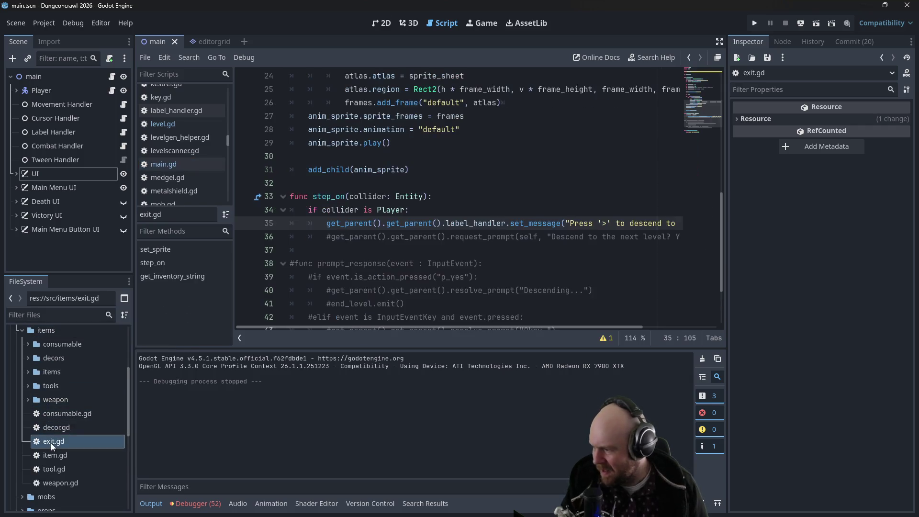
Step: Delete the commented-out prompt-response lines 36–43 and the leftover blank line
{"action": "scroll", "coordinate": [410, 251], "scroll_direction": "down", "scroll_amount": 1}
{"action": "left_click_drag", "start_coordinate": [561, 289], "coordinate": [257, 198]}
{"action": "key", "text": "BackSpace"}
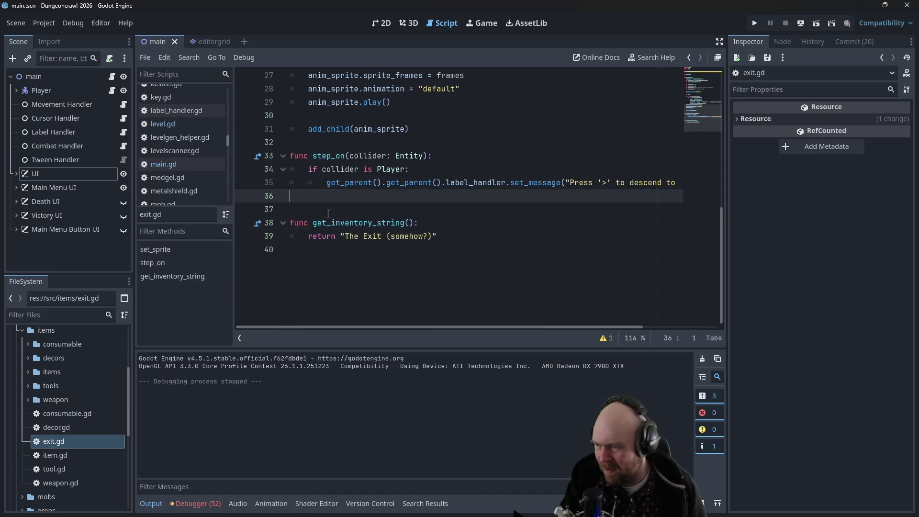
{"action": "key", "text": "BackSpace"}
Step: Select the entire exit.gd code to copy it
{"action": "scroll", "coordinate": [328, 213], "scroll_direction": "up", "scroll_amount": 1}
{"action": "left_click_drag", "start_coordinate": [380, 327], "coordinate": [306, 326]}
{"action": "scroll", "coordinate": [341, 265], "scroll_direction": "up", "scroll_amount": 2}
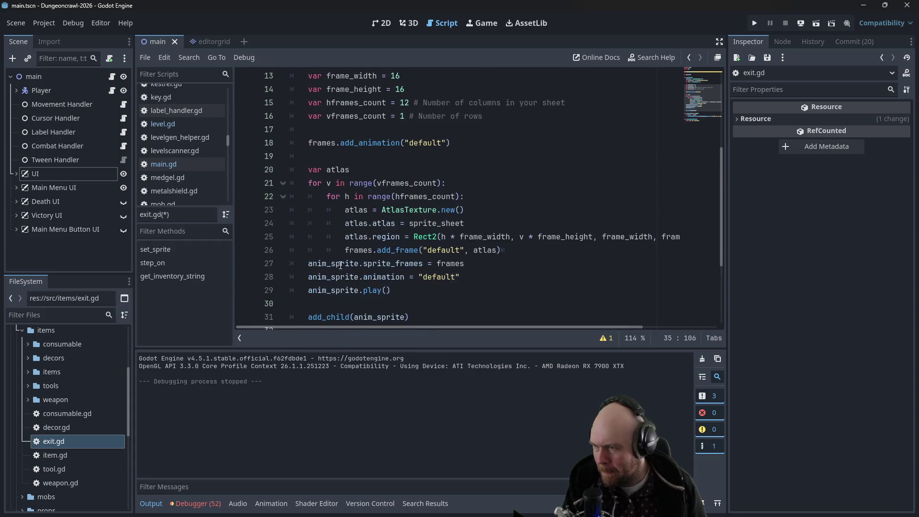
{"action": "scroll", "coordinate": [340, 264], "scroll_direction": "up", "scroll_amount": 1}
{"action": "scroll", "coordinate": [344, 264], "scroll_direction": "down", "scroll_amount": 2}
{"action": "scroll", "coordinate": [354, 264], "scroll_direction": "up", "scroll_amount": 5}
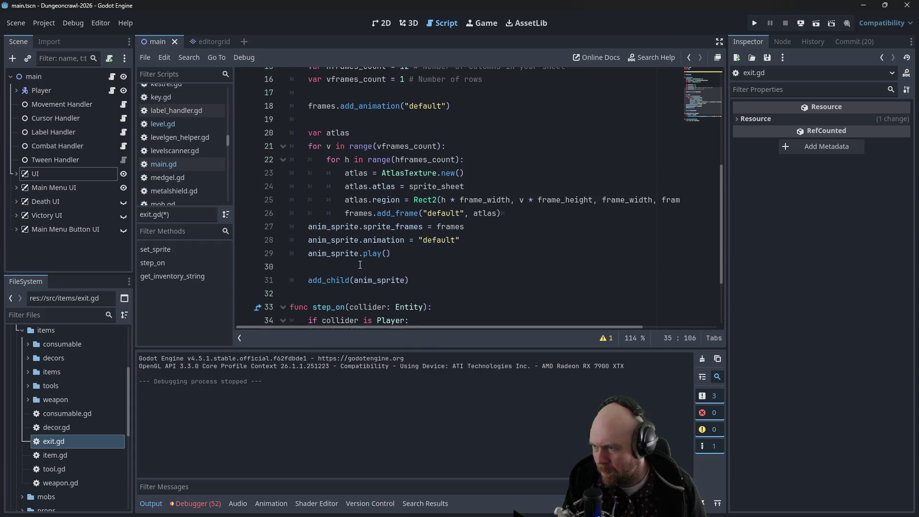
{"action": "scroll", "coordinate": [360, 265], "scroll_direction": "up", "scroll_amount": 1}
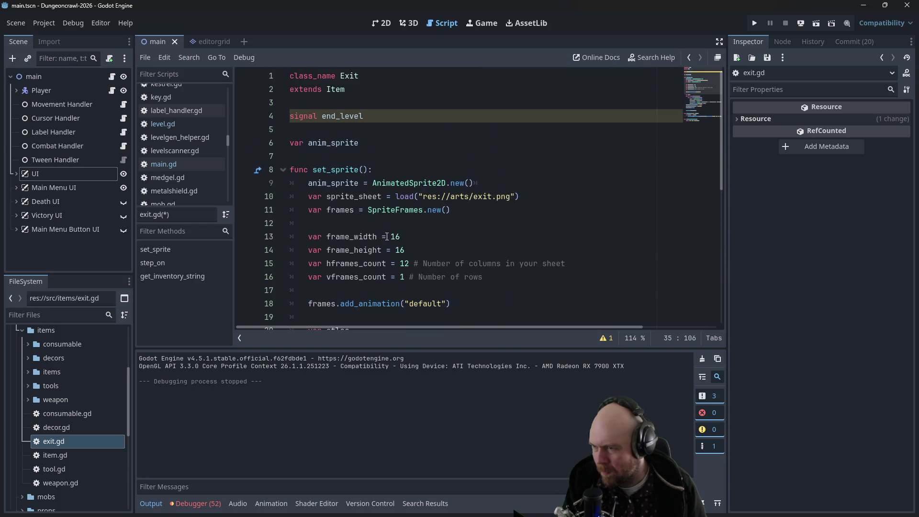
{"action": "scroll", "coordinate": [387, 236], "scroll_direction": "down", "scroll_amount": 7}
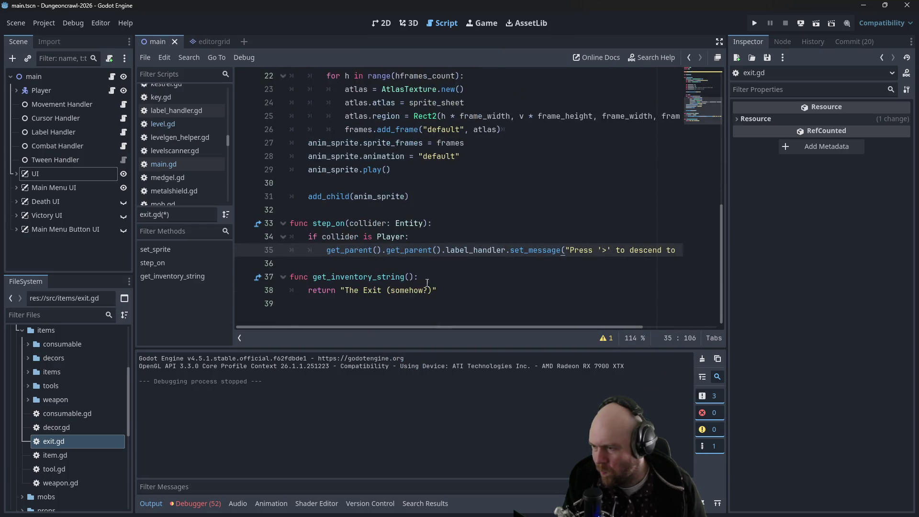
{"action": "scroll", "coordinate": [335, 144], "scroll_direction": "up", "scroll_amount": 2}
{"action": "left_click", "coordinate": [291, 76], "text": "shift"}
{"action": "key", "text": "ctrl+shift+Home"}
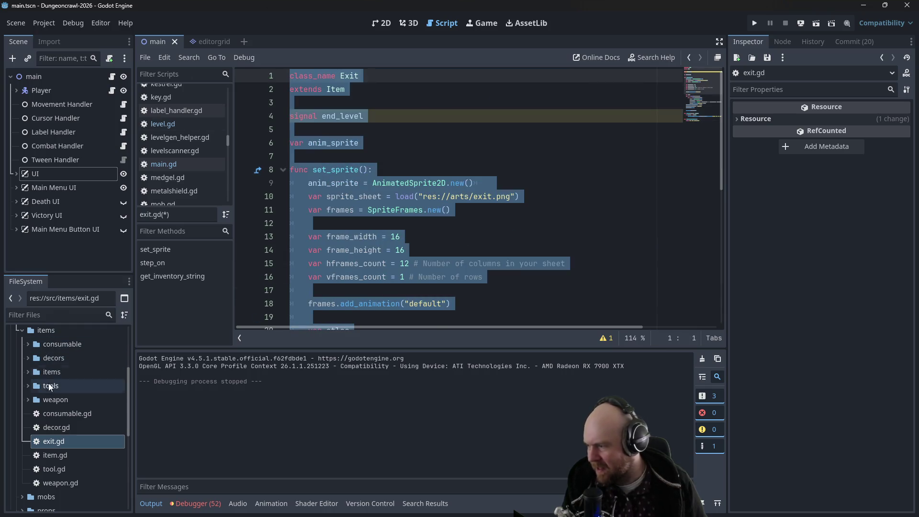
{"action": "right_click", "coordinate": [38, 331]}
Step: Create a new script named grandexit.gd in the items folder
{"action": "mouse_move", "coordinate": [73, 320]}
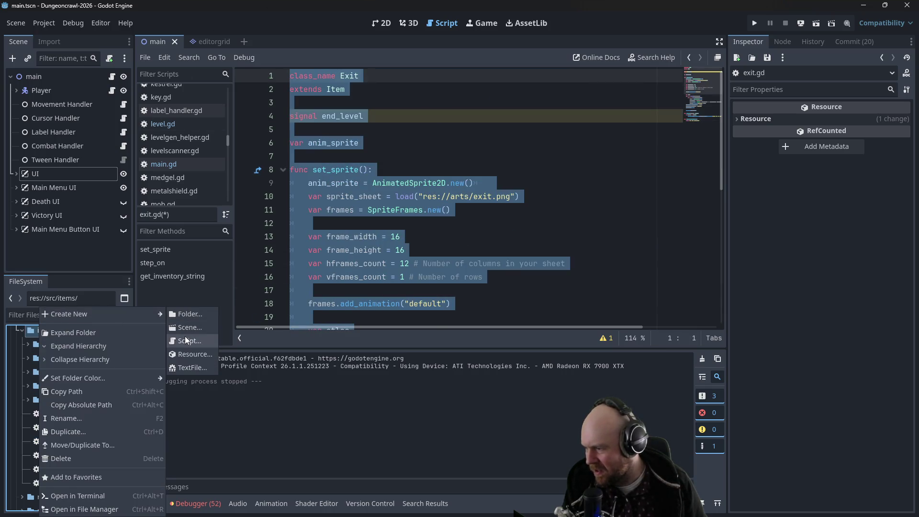
{"action": "left_click", "coordinate": [185, 336]}
{"action": "type", "text": "grand_e"}
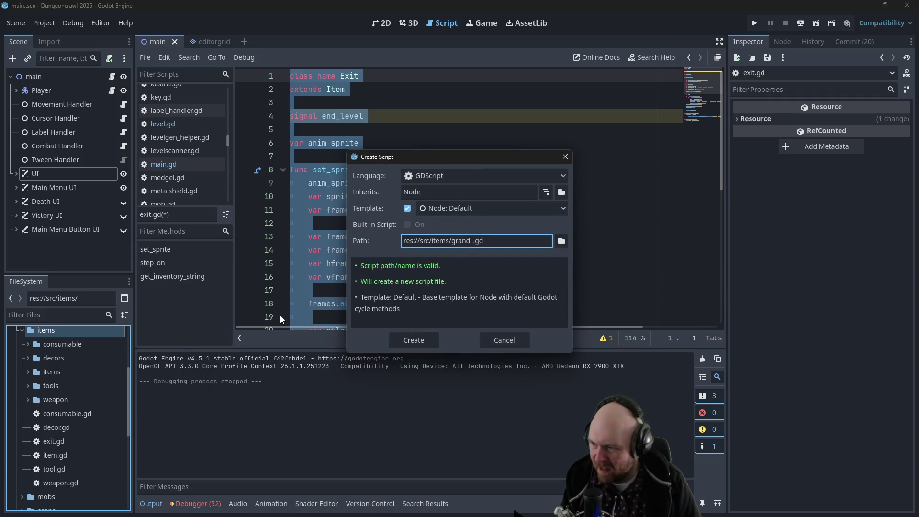
{"action": "type", "text": "exit"}
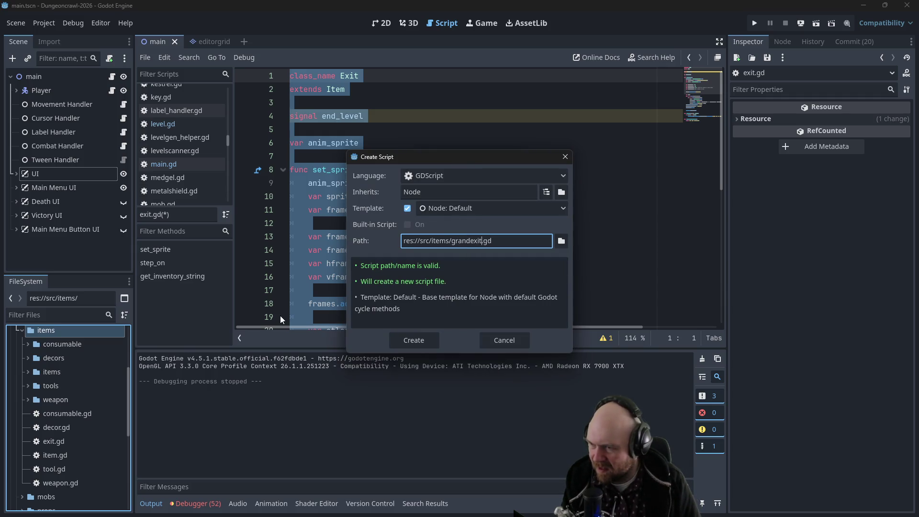
{"action": "key", "text": "Return"}
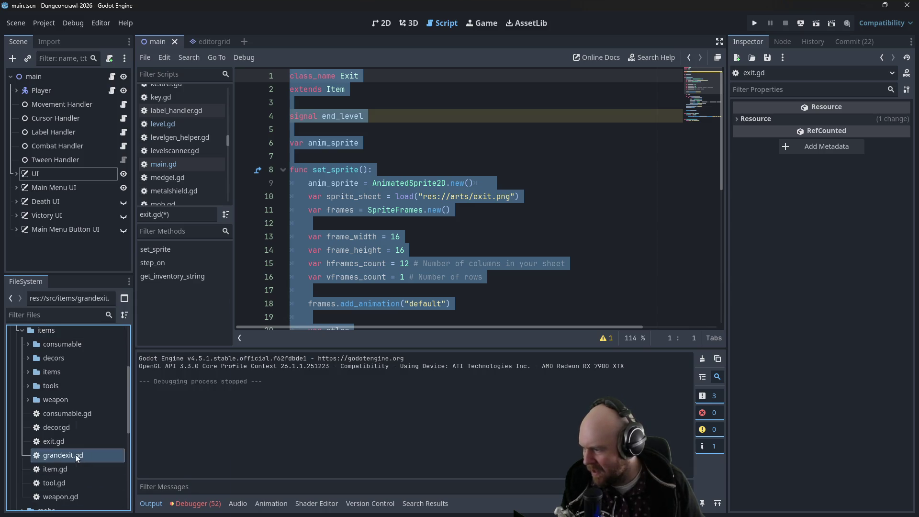
Step: Rename grandexit.gd to finalexit.gd
{"action": "right_click", "coordinate": [76, 455]}
{"action": "left_click", "coordinate": [122, 404]}
{"action": "left_click_drag", "start_coordinate": [62, 456], "coordinate": [44, 455]}
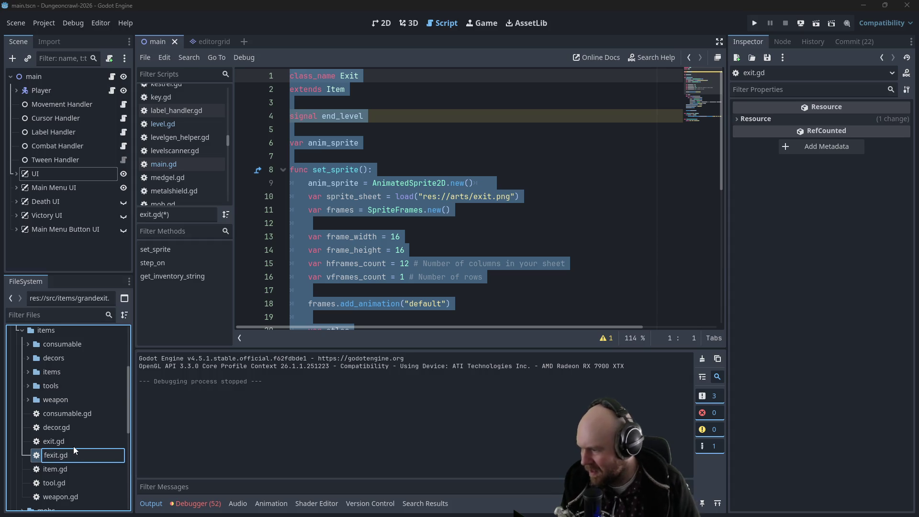
{"action": "key", "text": "BackSpace"}
{"action": "key", "text": "BackSpace"}
{"action": "type", "text": "nal"}
{"action": "key", "text": "Return"}
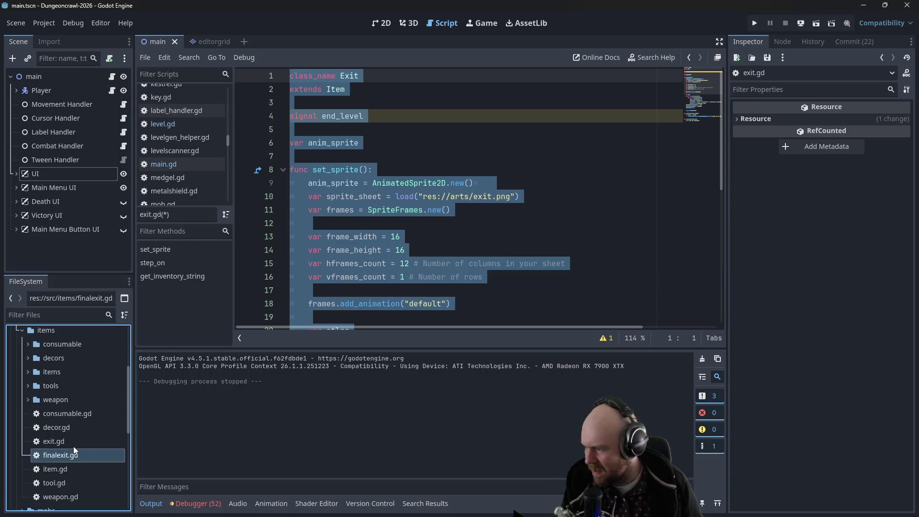
Step: Open finalexit.gd and replace its template code with the copied exit.gd code
{"action": "double_click", "coordinate": [66, 457]}
{"action": "left_click", "coordinate": [272, 293]}
{"action": "key", "text": "ctrl+a"}
{"action": "key", "text": "ctrl+v"}
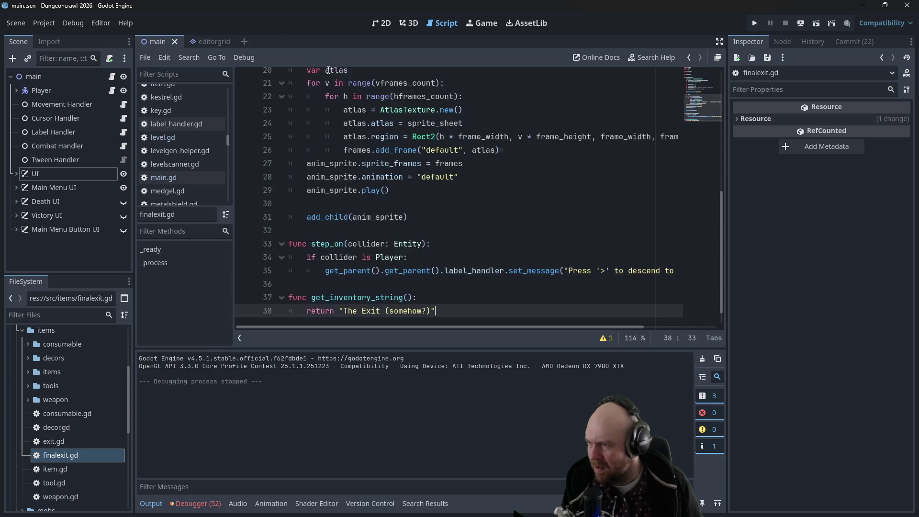
Step: Change the script's class_name to FinalExit
{"action": "scroll", "coordinate": [344, 79], "scroll_direction": "up", "scroll_amount": 5}
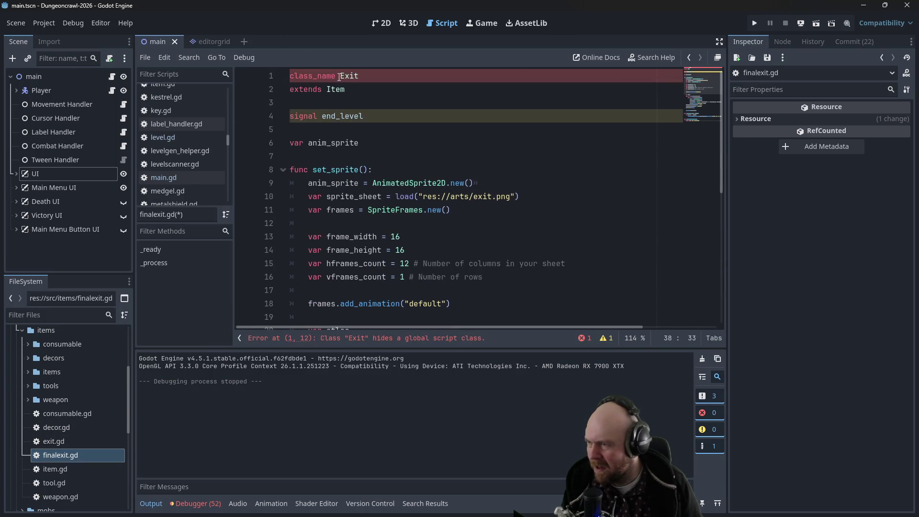
{"action": "left_click", "coordinate": [341, 75]}
{"action": "type", "text": "Final"}
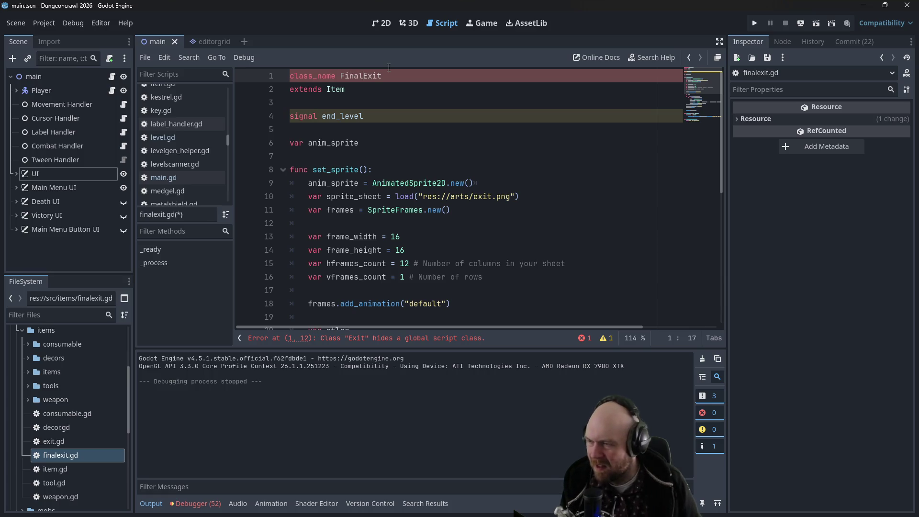
{"action": "left_click", "coordinate": [389, 106]}
Step: Make it return 'The Final Exit (somehow?)' and prompt "Press '>' to exit.", then save
{"action": "scroll", "coordinate": [389, 106], "scroll_direction": "down", "scroll_amount": 6}
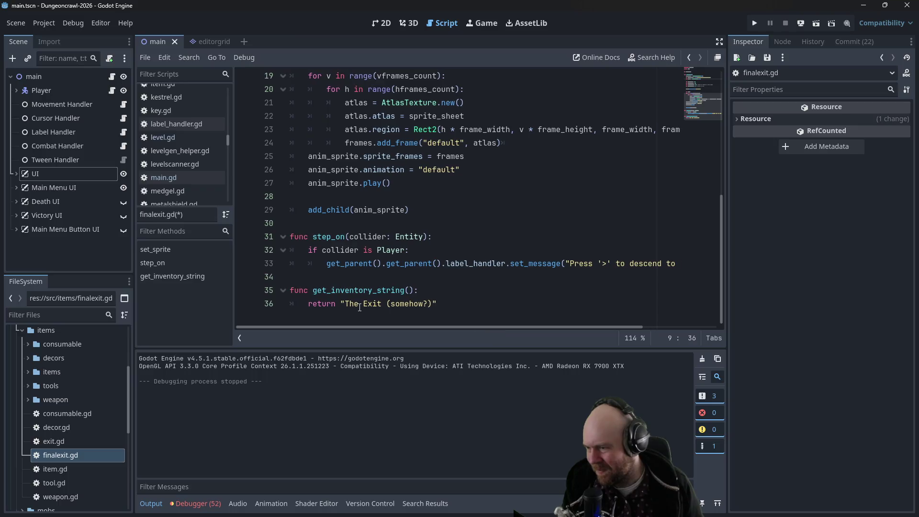
{"action": "left_click", "coordinate": [363, 303]}
{"action": "type", "text": "Final"}
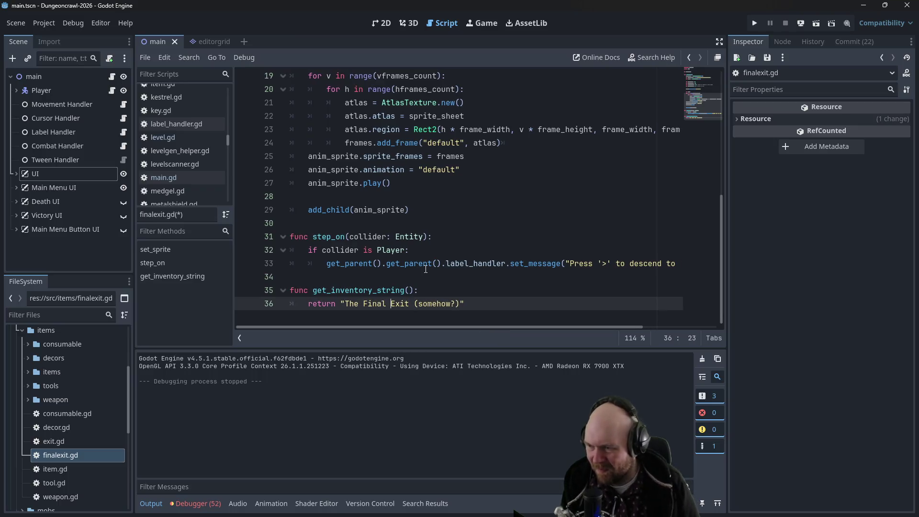
{"action": "left_click_drag", "start_coordinate": [439, 328], "coordinate": [567, 327]}
{"action": "left_click_drag", "start_coordinate": [541, 263], "coordinate": [656, 263]}
{"action": "type", "text": "exit"}
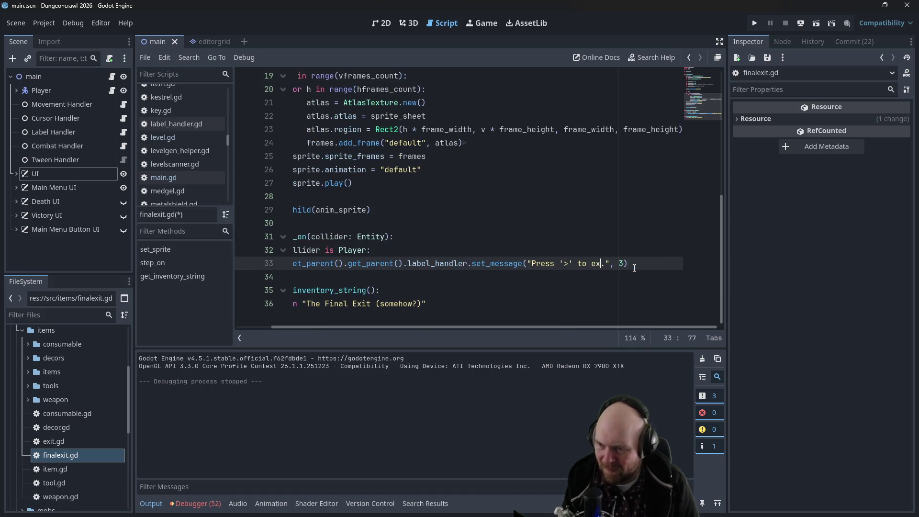
{"action": "key", "text": "ctrl+s"}
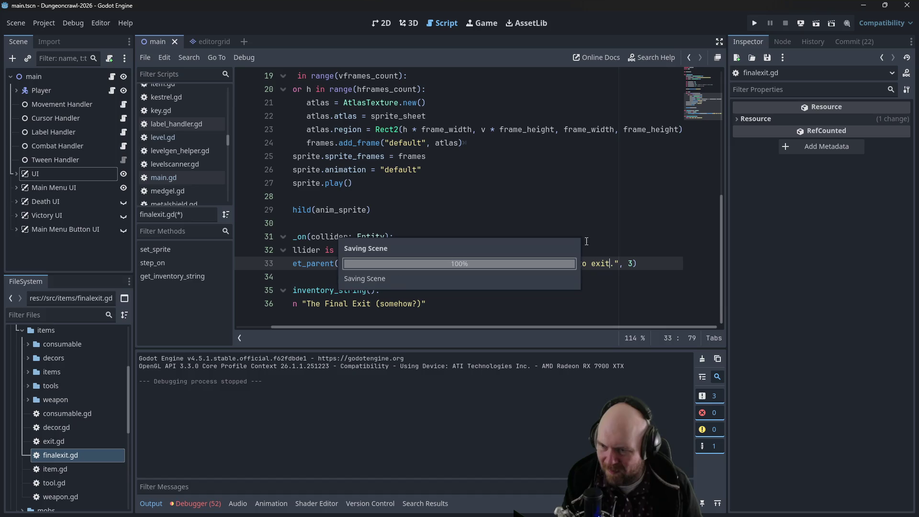
{"action": "left_click", "coordinate": [523, 211]}
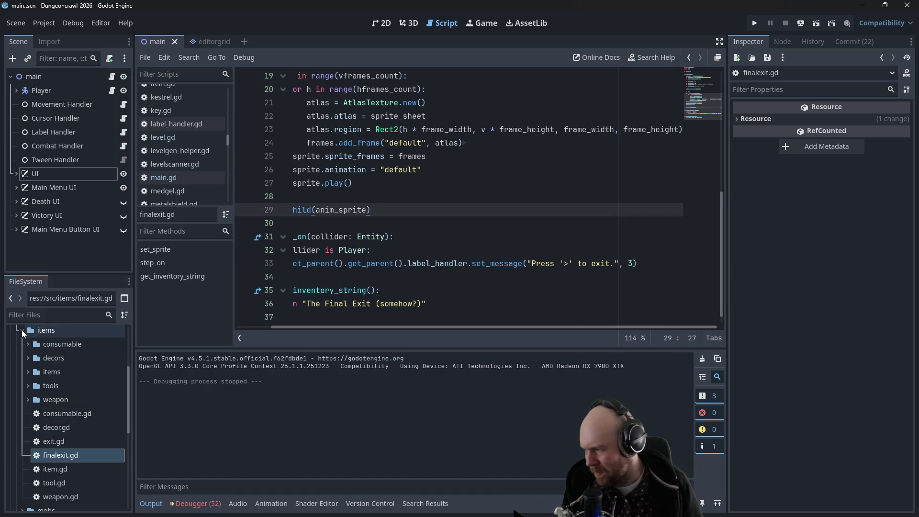
Step: In level.gd, paste the is_player_on_exit loop over the pass placeholder in is_player_on_final_exit
{"action": "left_click", "coordinate": [22, 329]}
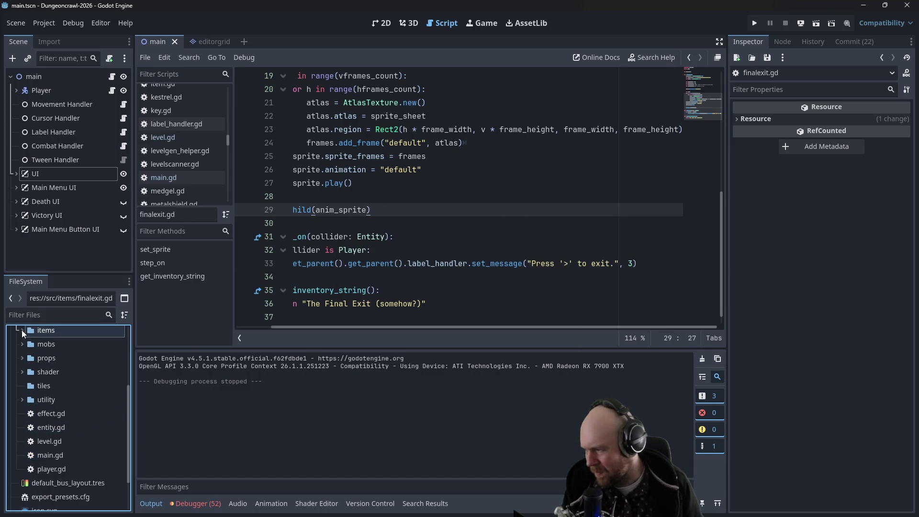
{"action": "left_click", "coordinate": [164, 140]}
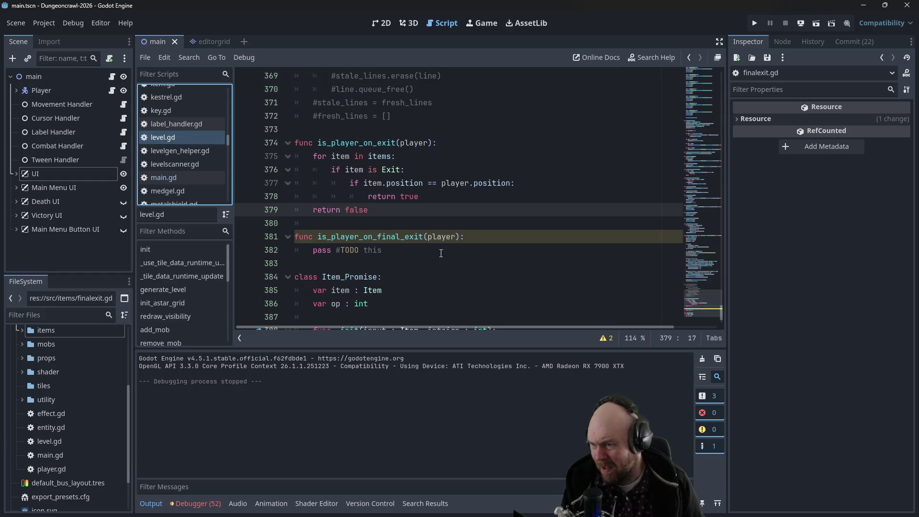
{"action": "left_click", "coordinate": [403, 253]}
{"action": "left_click_drag", "start_coordinate": [379, 214], "coordinate": [314, 156]}
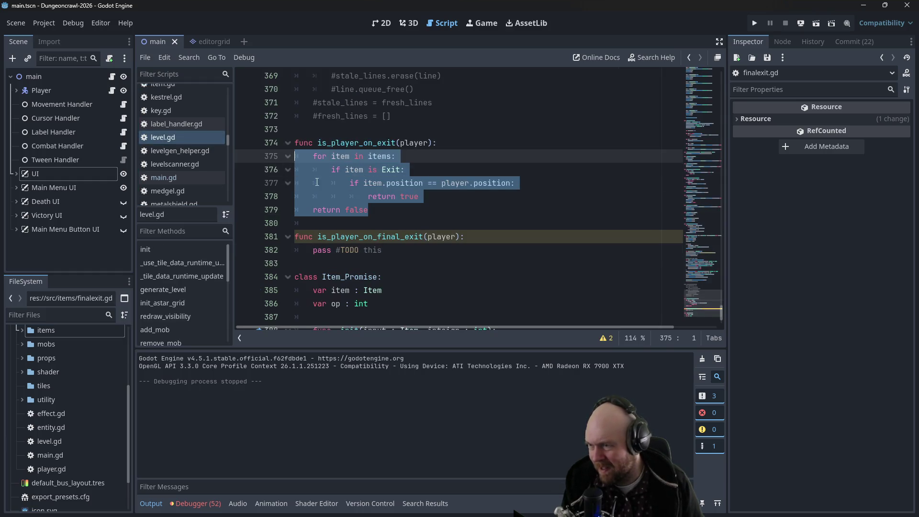
{"action": "left_click_drag", "start_coordinate": [382, 250], "coordinate": [312, 253]}
{"action": "key", "text": "ctrl+v"}
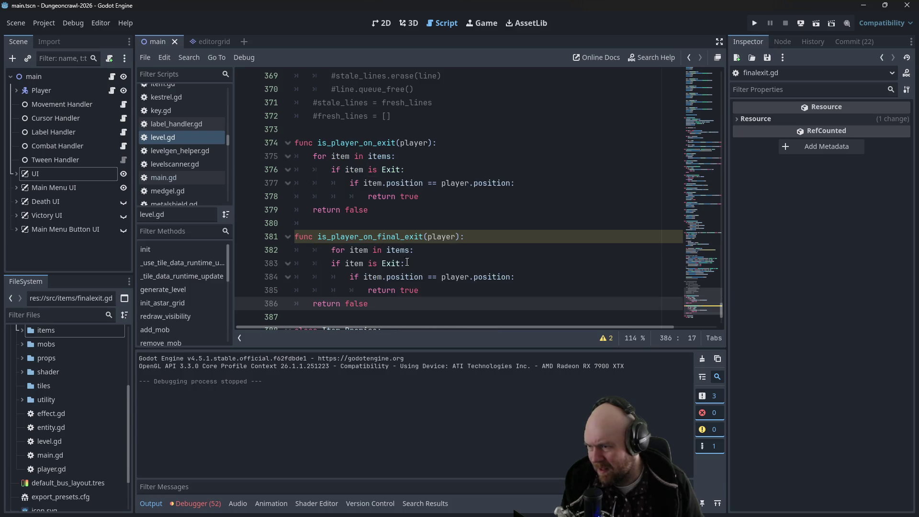
Step: Change the pasted check from Exit to FinalExit and unindent the for line
{"action": "double_click", "coordinate": [393, 263]}
{"action": "type", "text": "FinalExit"}
{"action": "left_click", "coordinate": [407, 249]}
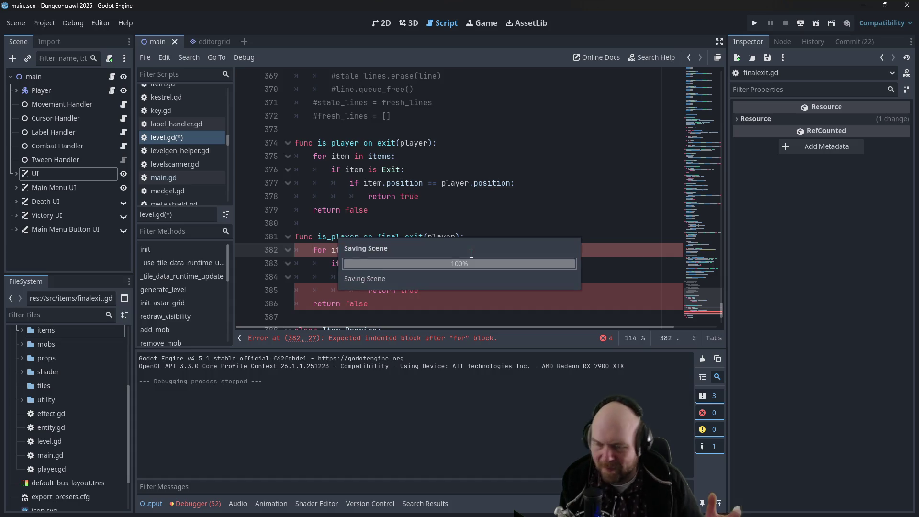
{"action": "key", "text": "shift+Tab"}
{"action": "left_click", "coordinate": [471, 263]}
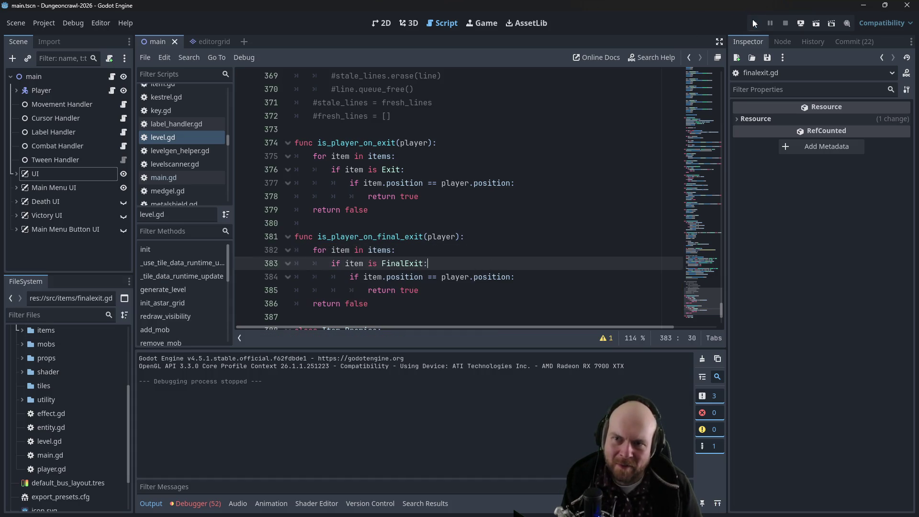
{"action": "left_click", "coordinate": [754, 23]}
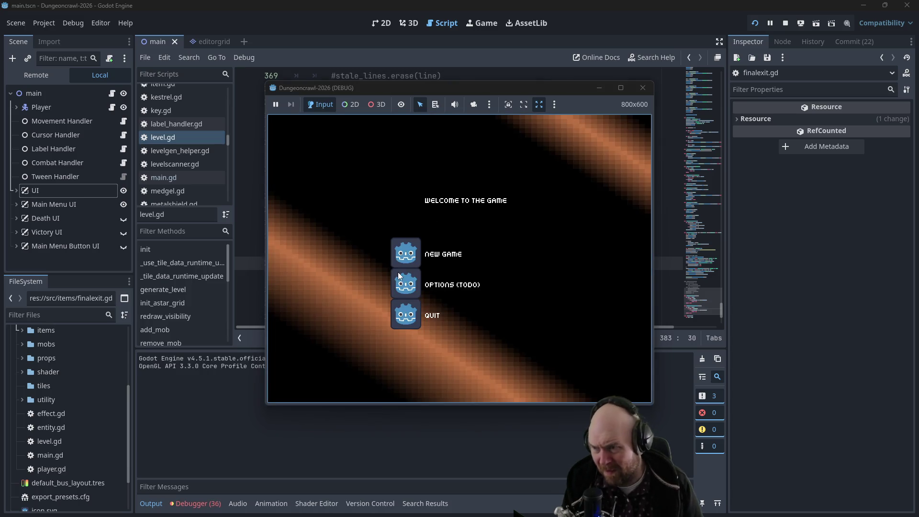
Step: Start a new game, press '>' to descend to the next level, then stop the game
{"action": "left_click", "coordinate": [396, 261]}
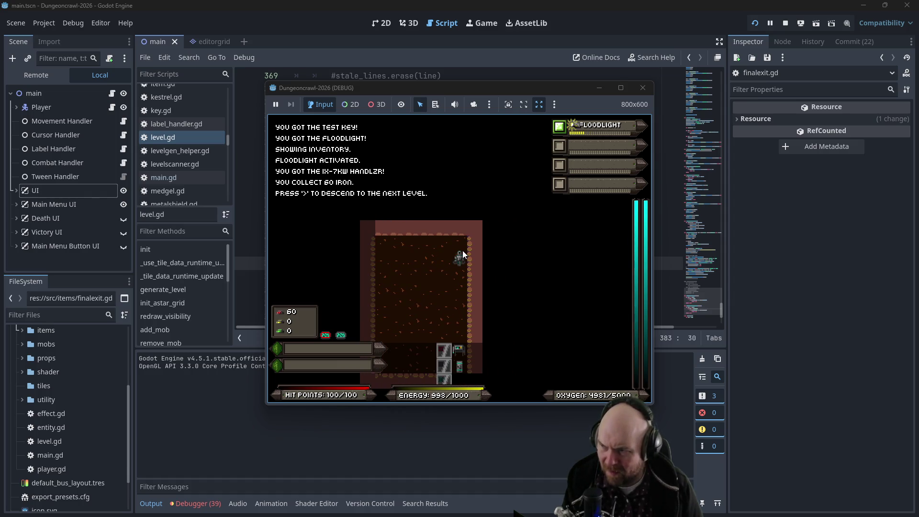
{"action": "key", "text": "shift+period"}
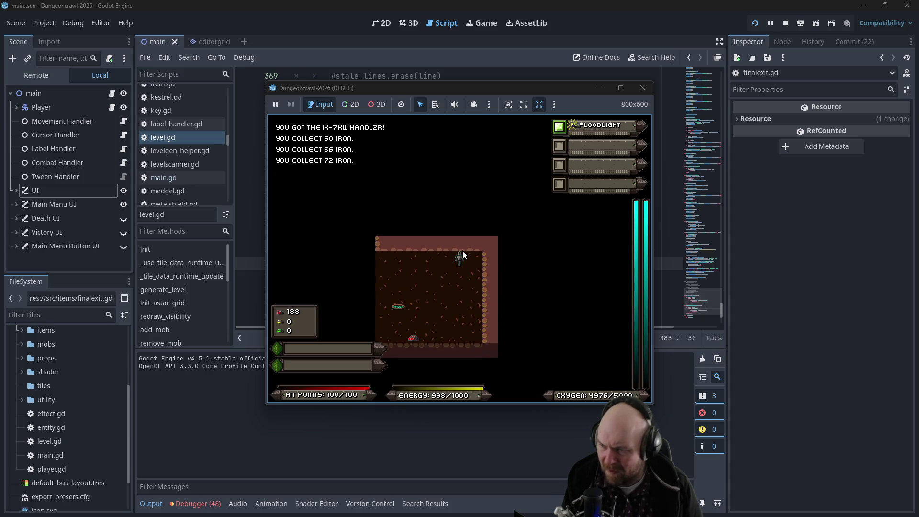
{"action": "key", "text": "shift+period"}
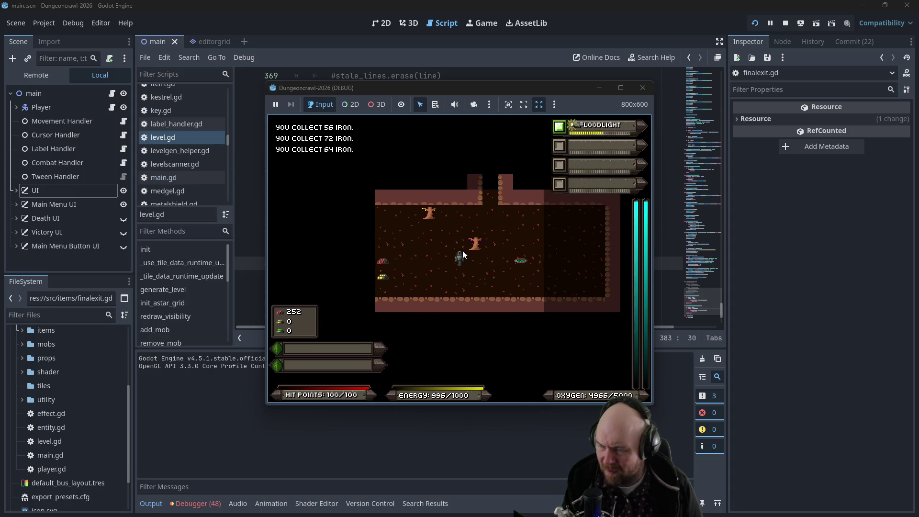
{"action": "left_click", "coordinate": [642, 88]}
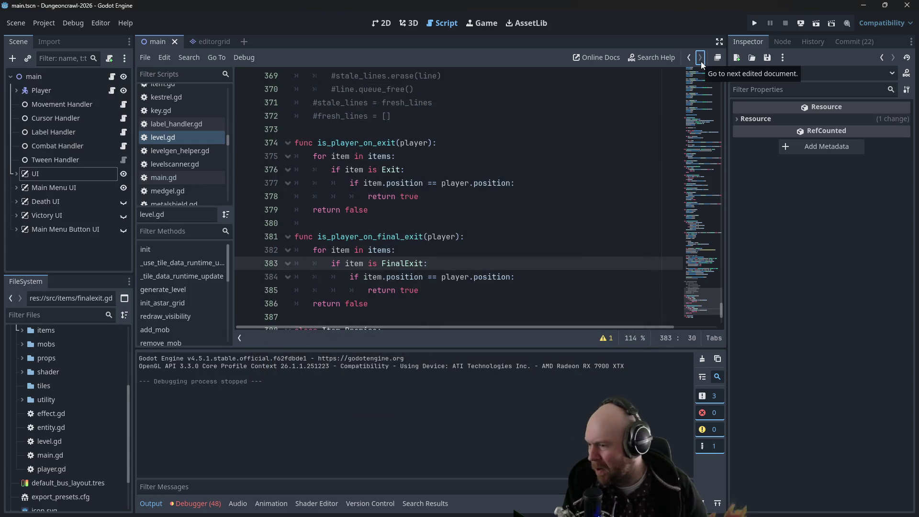
Step: Mark the final-exit item as DONE in the Obsidian Plan note and return to level.gd
{"action": "scroll", "coordinate": [20, 369], "scroll_direction": "up", "scroll_amount": 4}
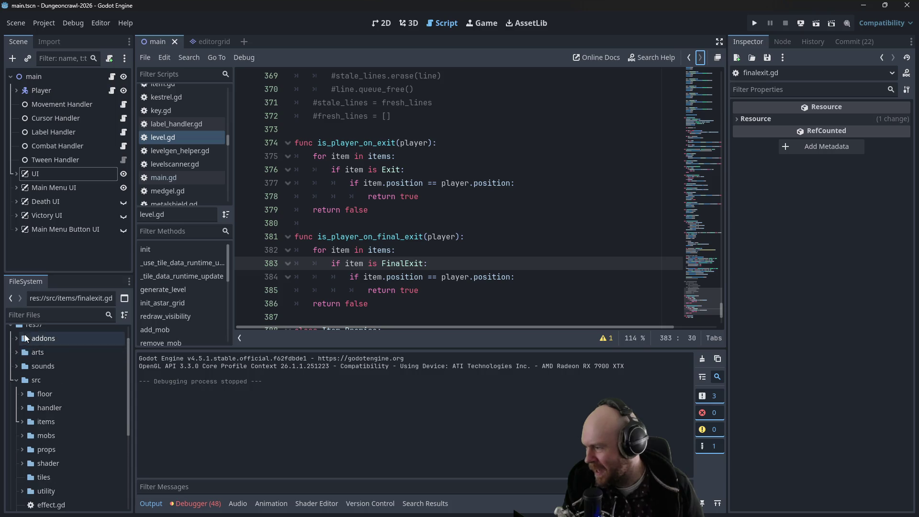
{"action": "left_click", "coordinate": [16, 378]}
{"action": "key", "text": "alt+Tab"}
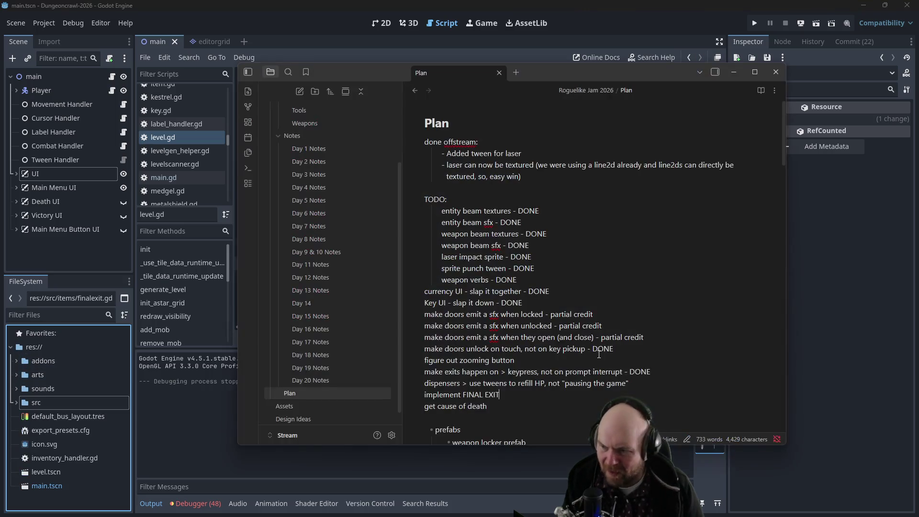
{"action": "type", "text": " - DON"}
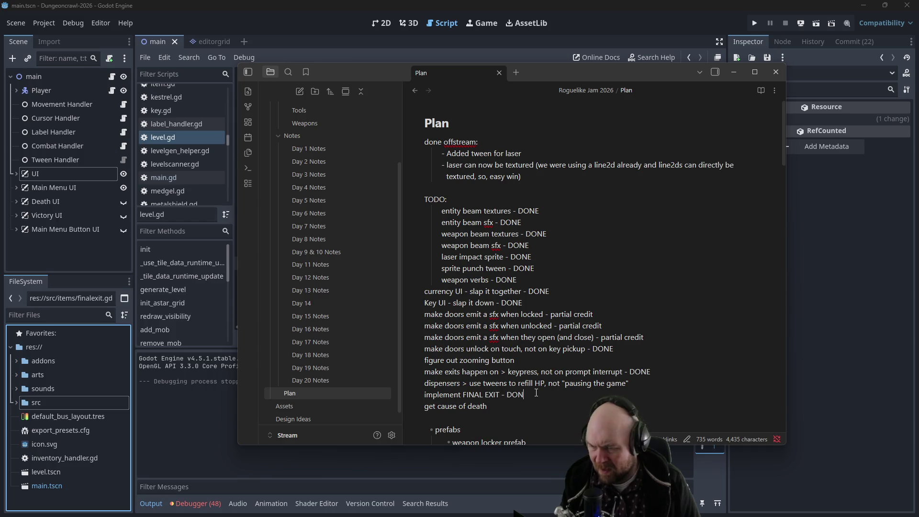
{"action": "left_click", "coordinate": [177, 410]}
{"action": "left_click", "coordinate": [382, 290]}
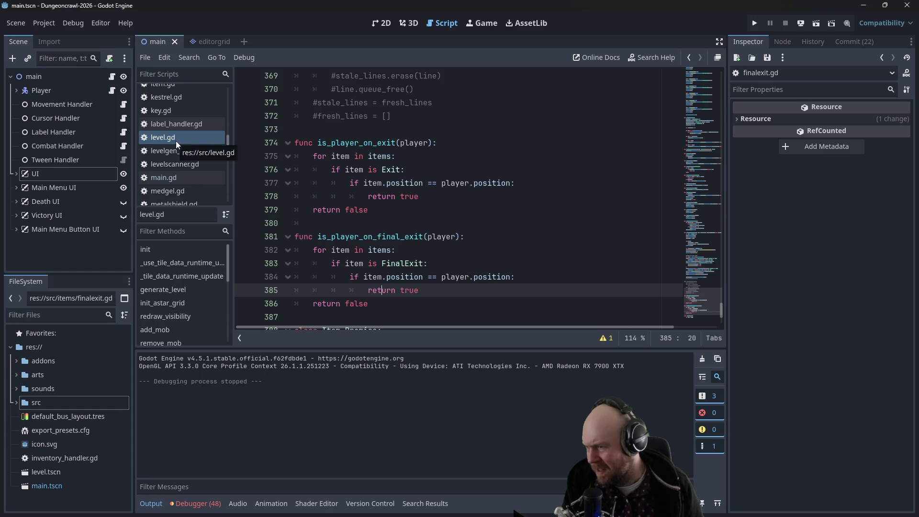
Step: Open entity.gd and search it for deal_damage
{"action": "scroll", "coordinate": [177, 142], "scroll_direction": "up", "scroll_amount": 5}
{"action": "scroll", "coordinate": [179, 145], "scroll_direction": "up", "scroll_amount": 5}
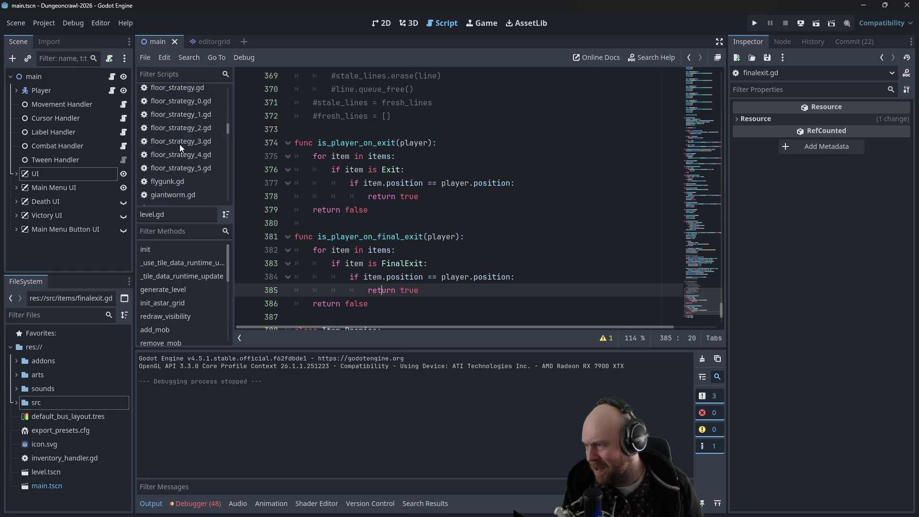
{"action": "scroll", "coordinate": [179, 155], "scroll_direction": "up", "scroll_amount": 1}
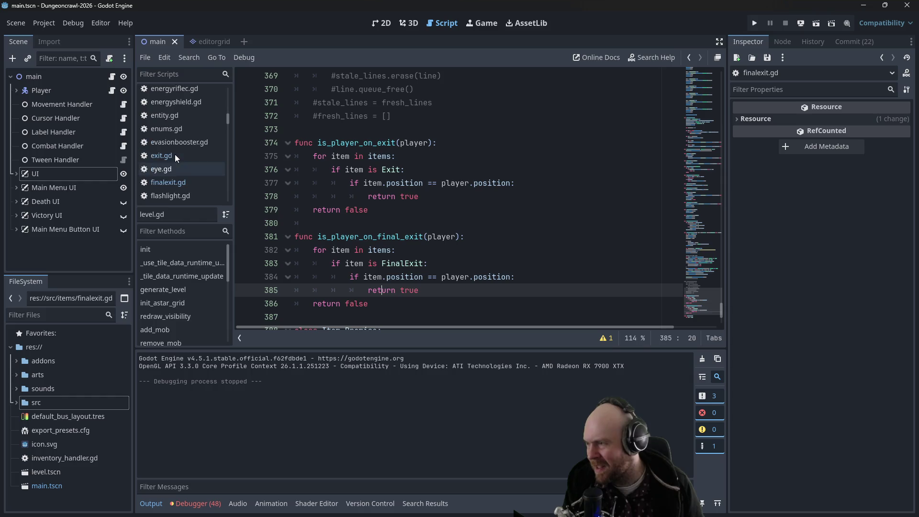
{"action": "left_click", "coordinate": [172, 116]}
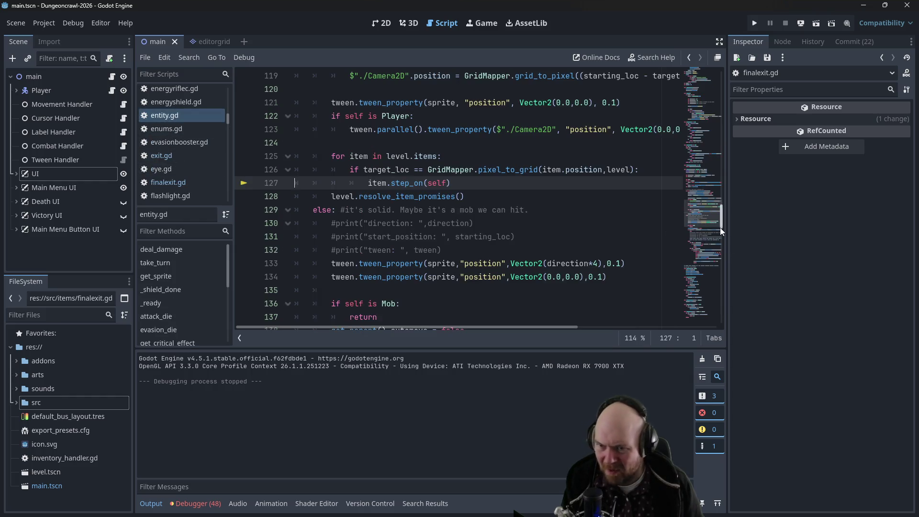
{"action": "scroll", "coordinate": [622, 201], "scroll_direction": "up", "scroll_amount": 15}
{"action": "left_click", "coordinate": [559, 145]}
{"action": "key", "text": "ctrl+f"}
{"action": "type", "text": "deal_damage"}
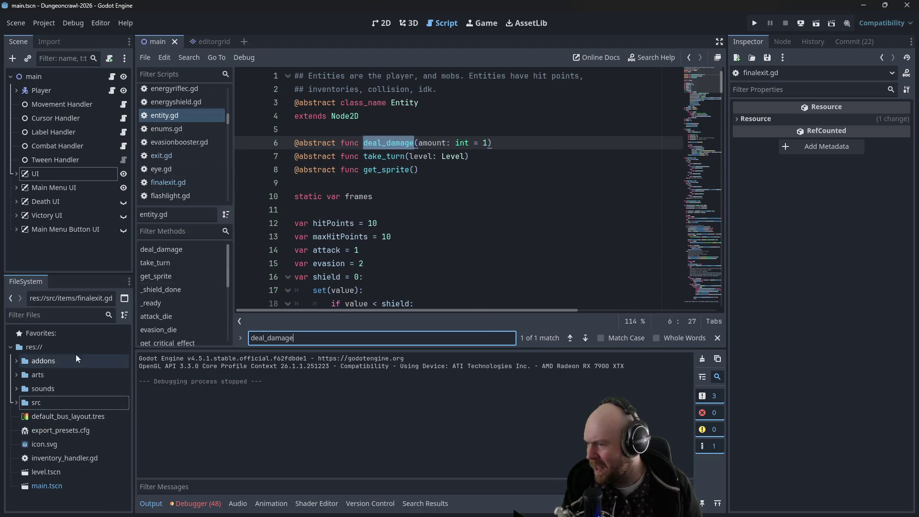
{"action": "left_click", "coordinate": [488, 142]}
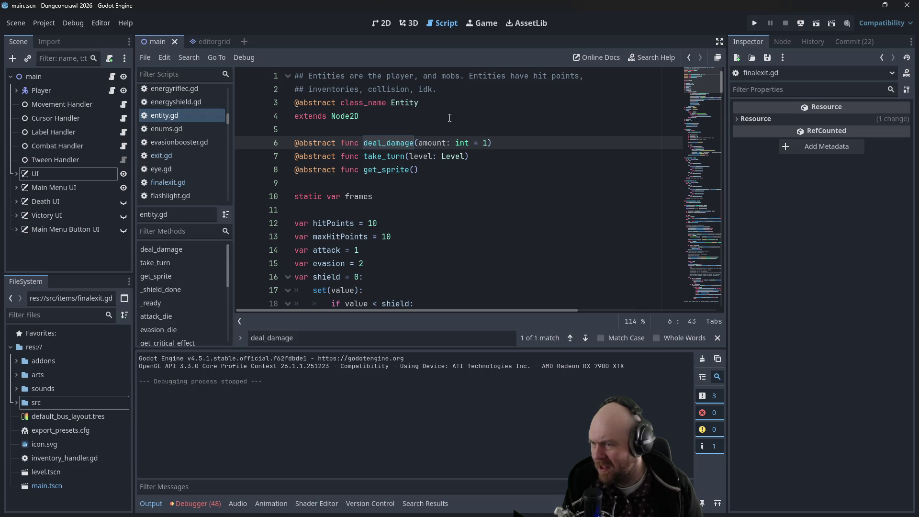
Step: Search all project files for deal_damage and review the 12 matches across 11 files
{"action": "left_click", "coordinate": [53, 24]}
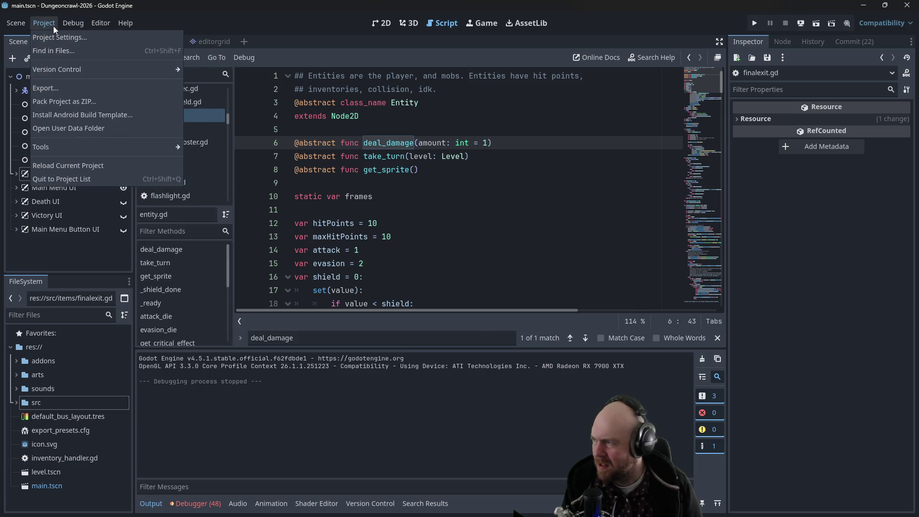
{"action": "key", "text": "ctrl+shift+f"}
{"action": "type", "text": "deal_damage"}
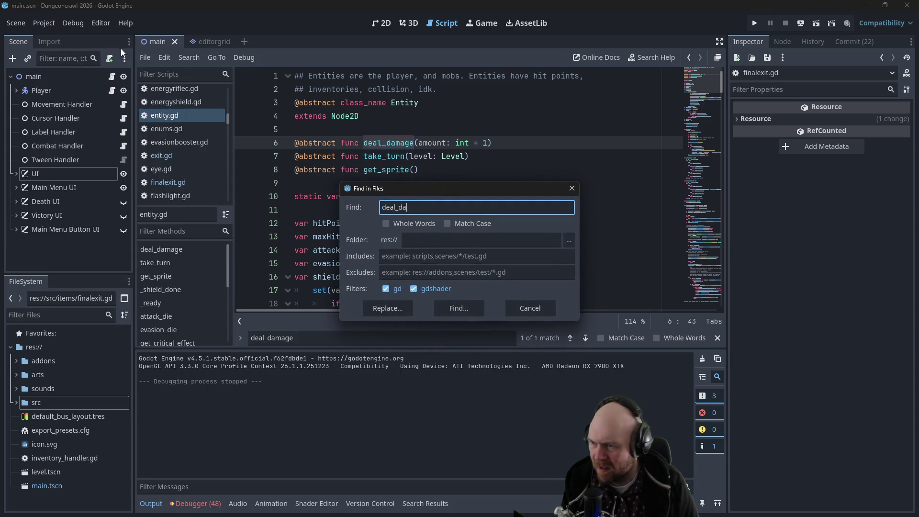
{"action": "key", "text": "Return"}
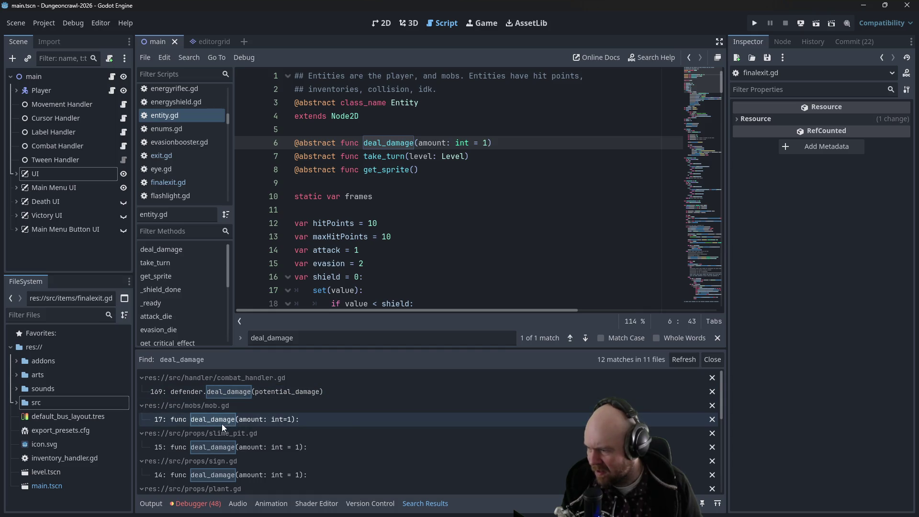
{"action": "scroll", "coordinate": [283, 447], "scroll_direction": "down", "scroll_amount": 1}
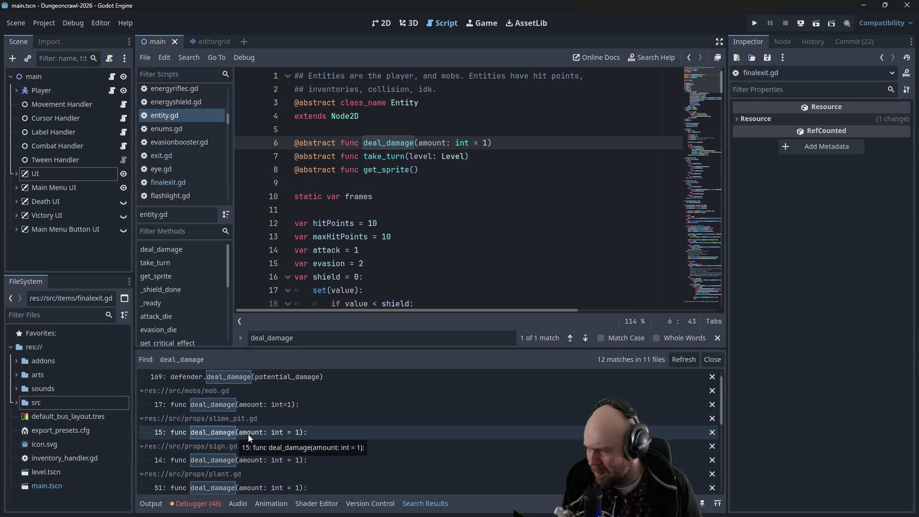
{"action": "scroll", "coordinate": [282, 445], "scroll_direction": "down", "scroll_amount": 5}
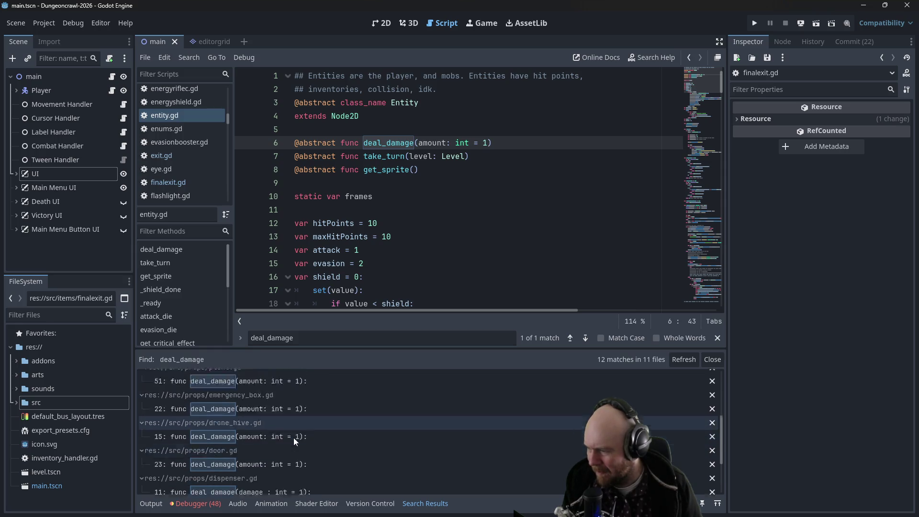
{"action": "scroll", "coordinate": [293, 438], "scroll_direction": "down", "scroll_amount": 3}
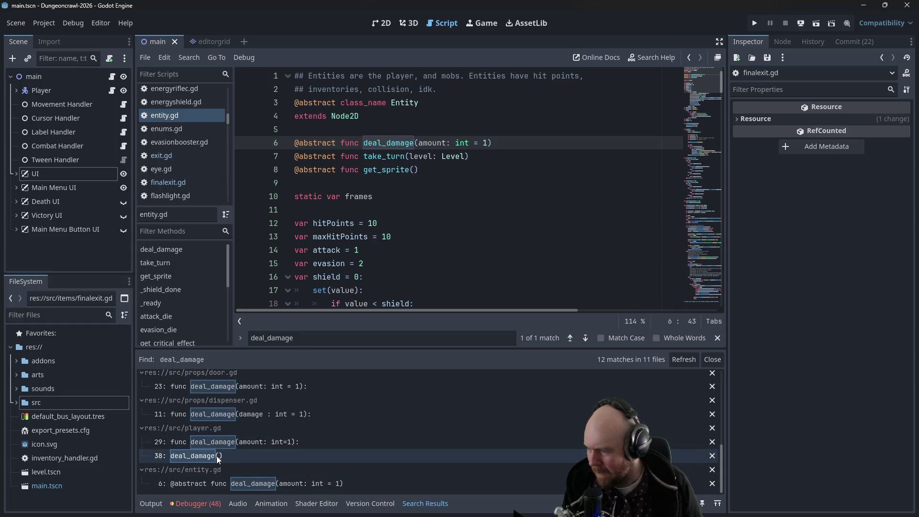
{"action": "scroll", "coordinate": [237, 483], "scroll_direction": "up", "scroll_amount": 2}
{"action": "scroll", "coordinate": [246, 458], "scroll_direction": "up", "scroll_amount": 3}
{"action": "scroll", "coordinate": [245, 458], "scroll_direction": "up", "scroll_amount": 1}
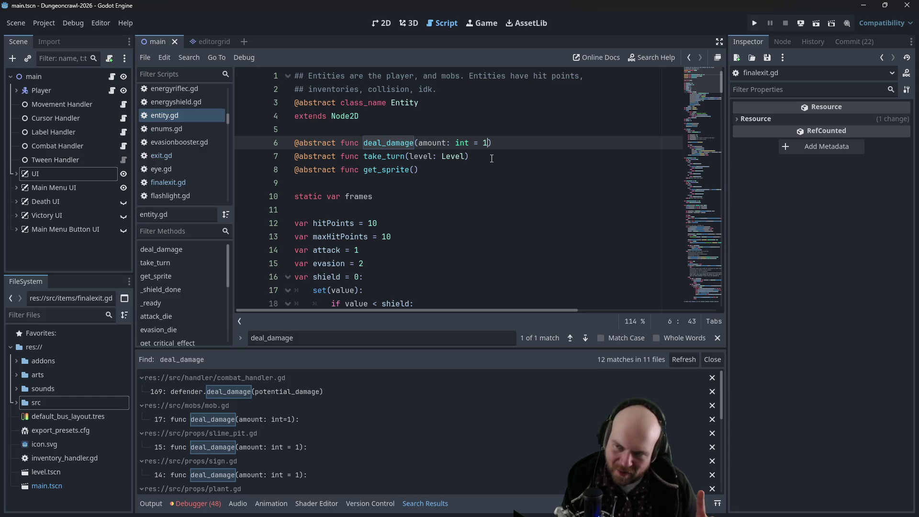
Step: Extend line 6's deal_damage signature with 'source: Entity=null' and save entity.gd
{"action": "type", "text": ", sou"}
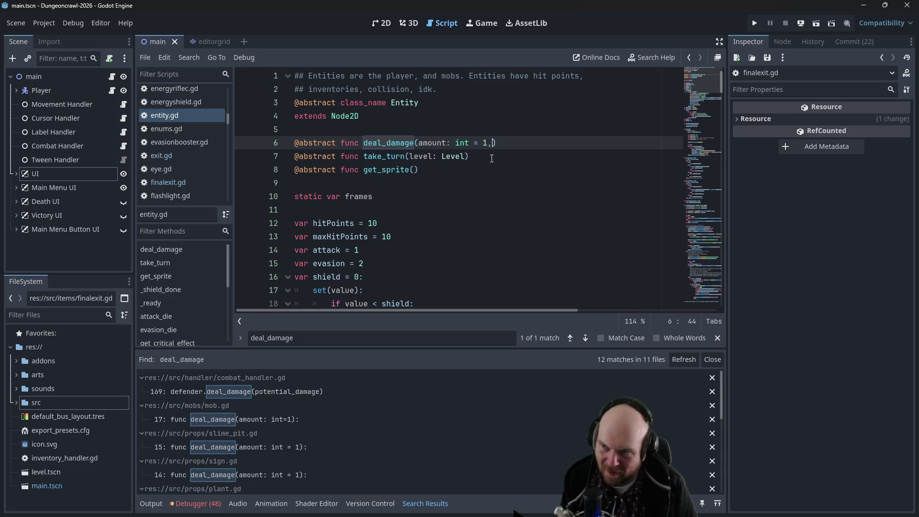
{"action": "type", "text": "rce"}
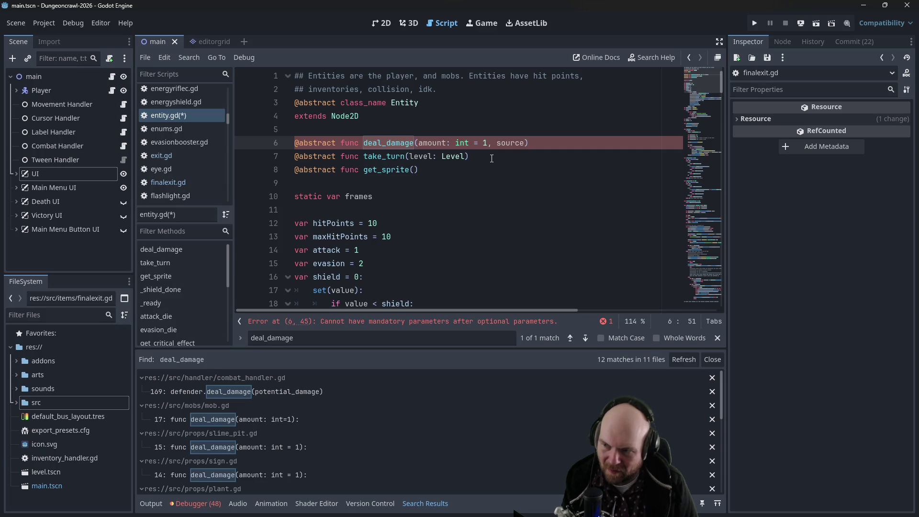
{"action": "key", "text": "ctrl+s"}
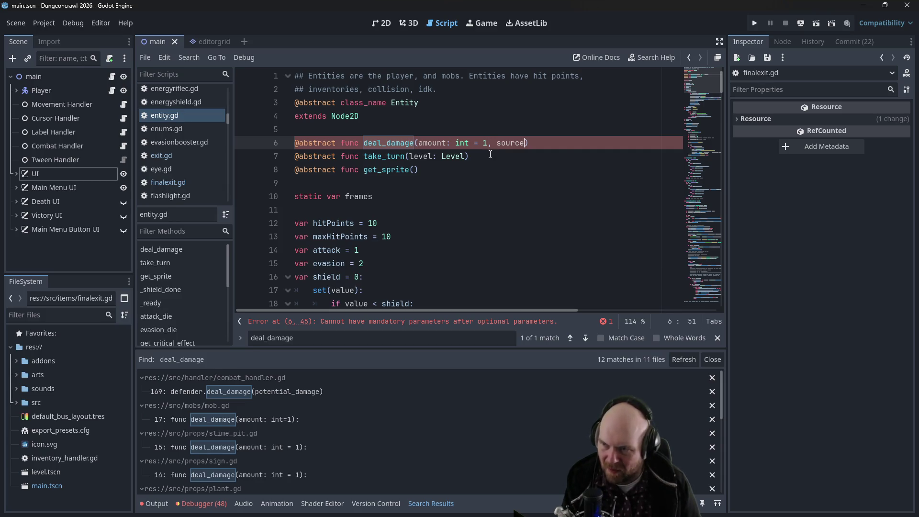
{"action": "left_click_drag", "start_coordinate": [498, 140], "coordinate": [525, 141]}
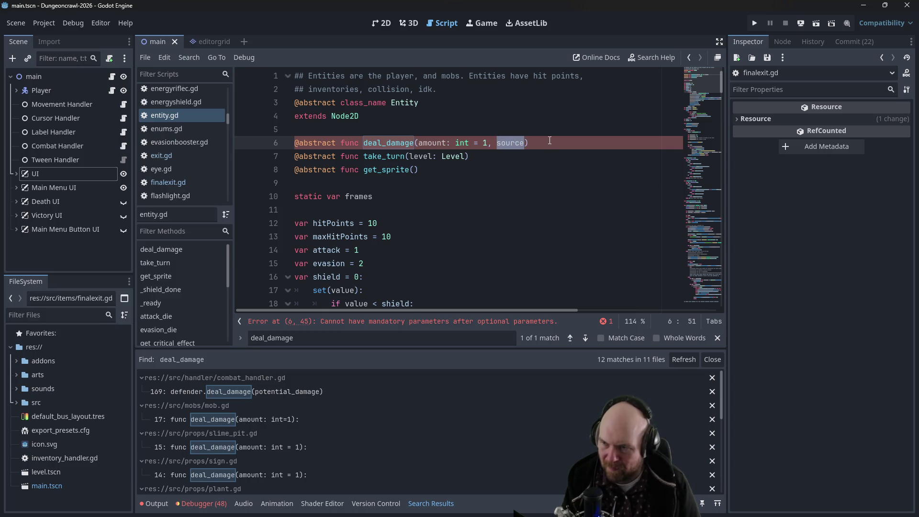
{"action": "key", "text": "Right"}
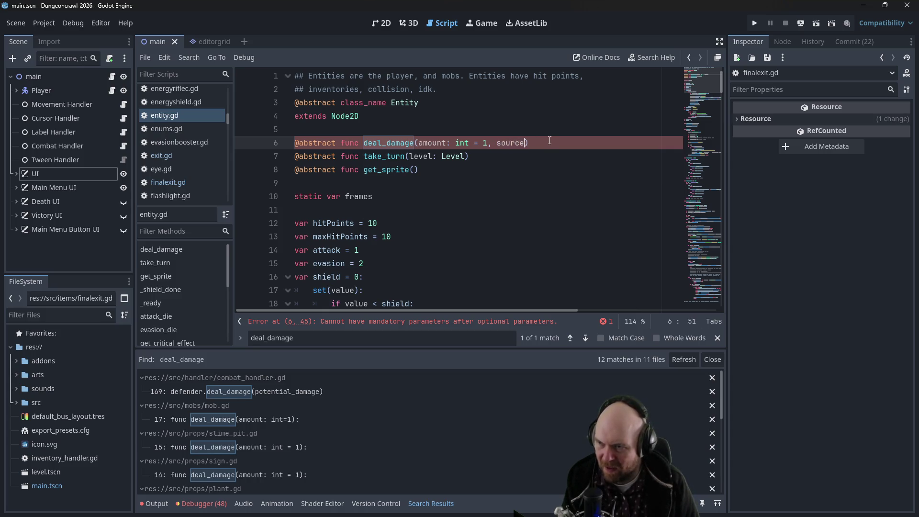
{"action": "type", "text": ": Entity="}
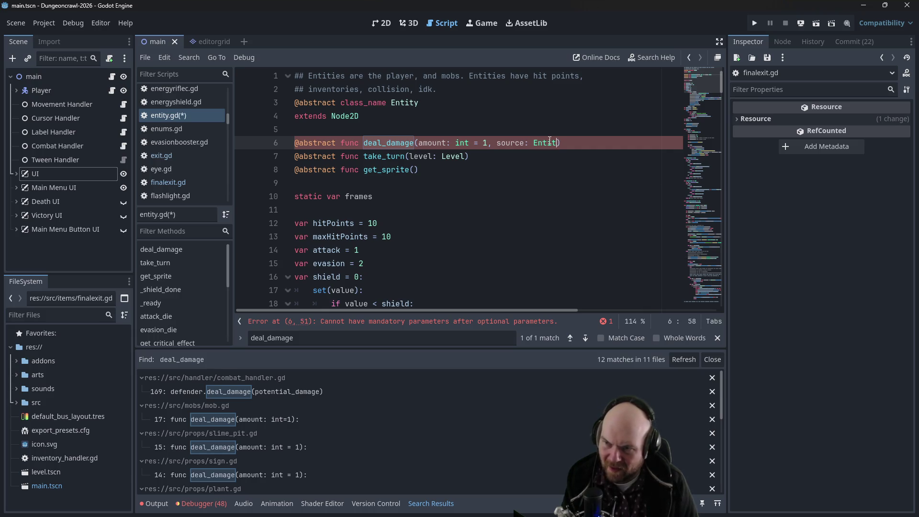
{"action": "type", "text": "null"}
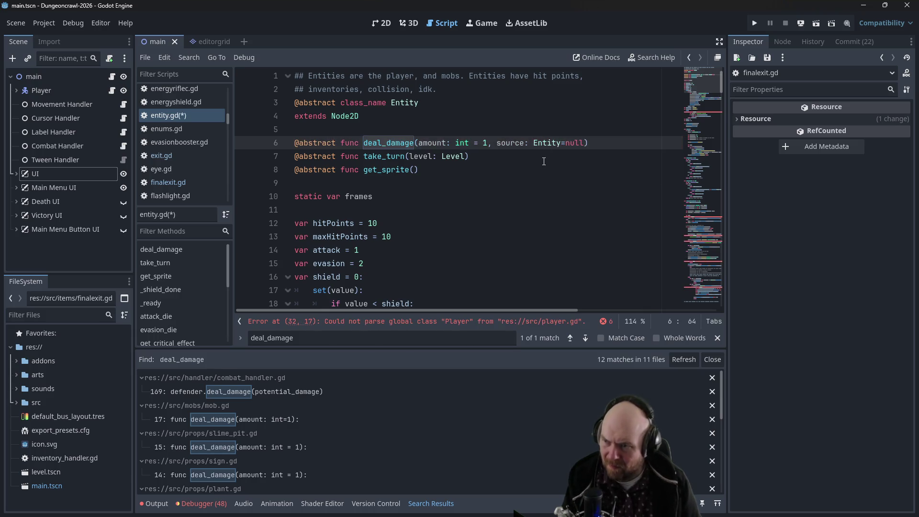
{"action": "left_click", "coordinate": [542, 160]}
{"action": "key", "text": "ctrl+s"}
{"action": "left_click", "coordinate": [506, 143]}
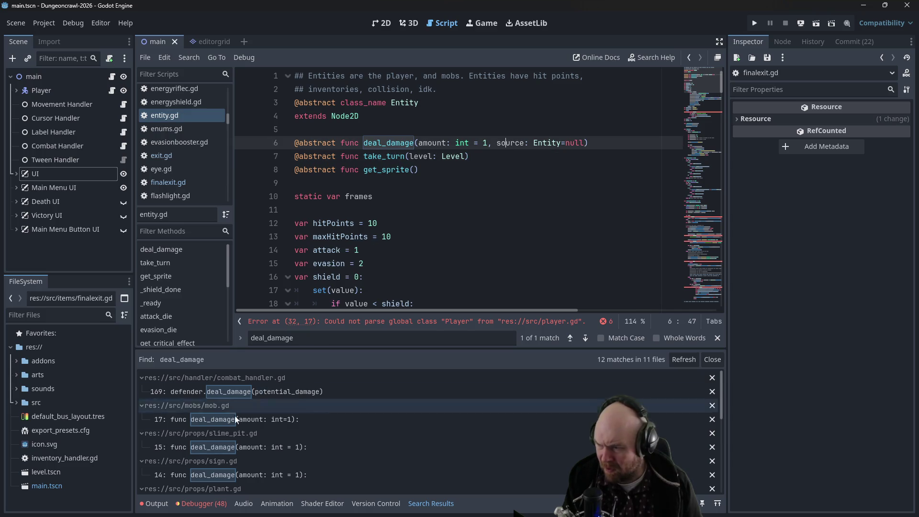
Step: Add 'source: Entity=null' to mob.gd's deal_damage signature and copy the new parameter
{"action": "left_click", "coordinate": [274, 420]}
{"action": "left_click", "coordinate": [431, 77]}
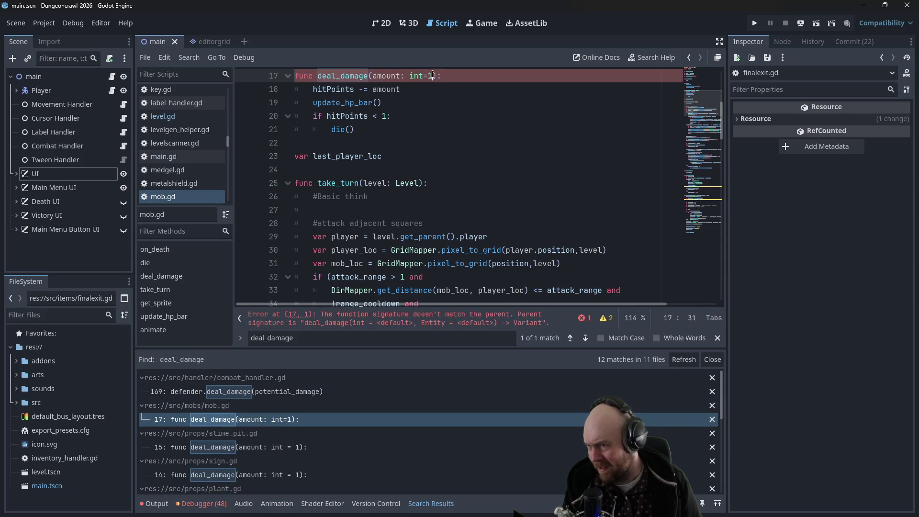
{"action": "type", "text": ", source"}
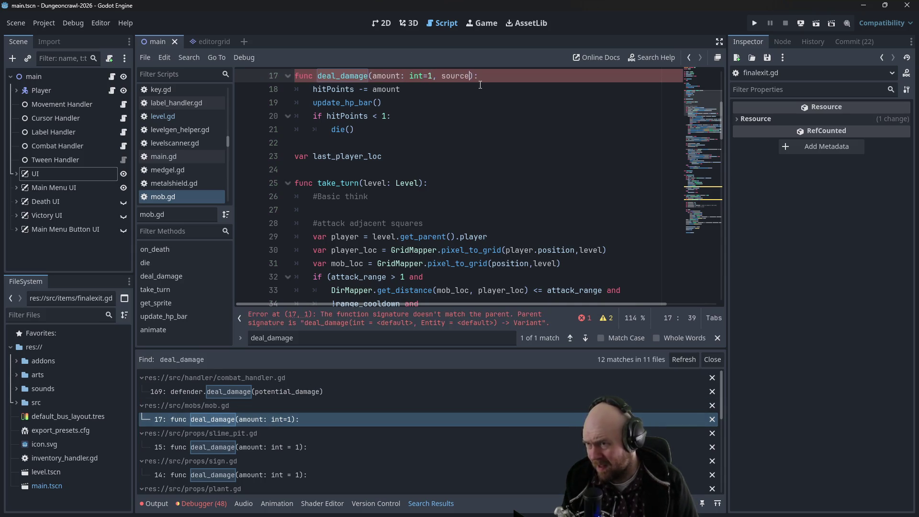
{"action": "scroll", "coordinate": [480, 85], "scroll_direction": "up", "scroll_amount": 3}
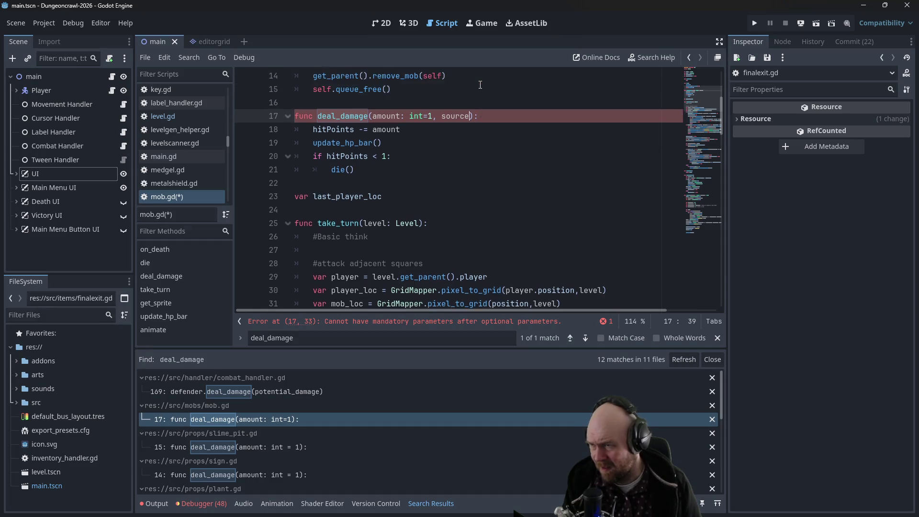
{"action": "type", "text": ": E"}
{"action": "type", "text": "ntity=nul"}
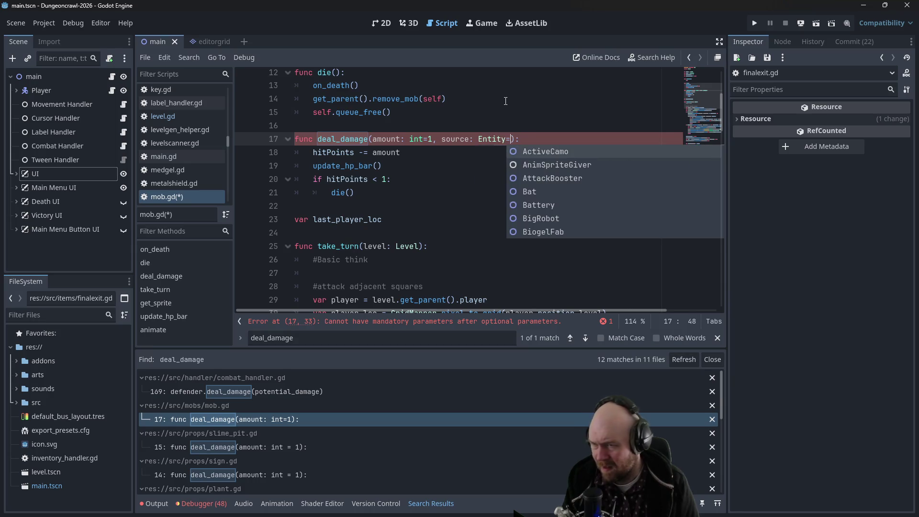
{"action": "type", "text": "l"}
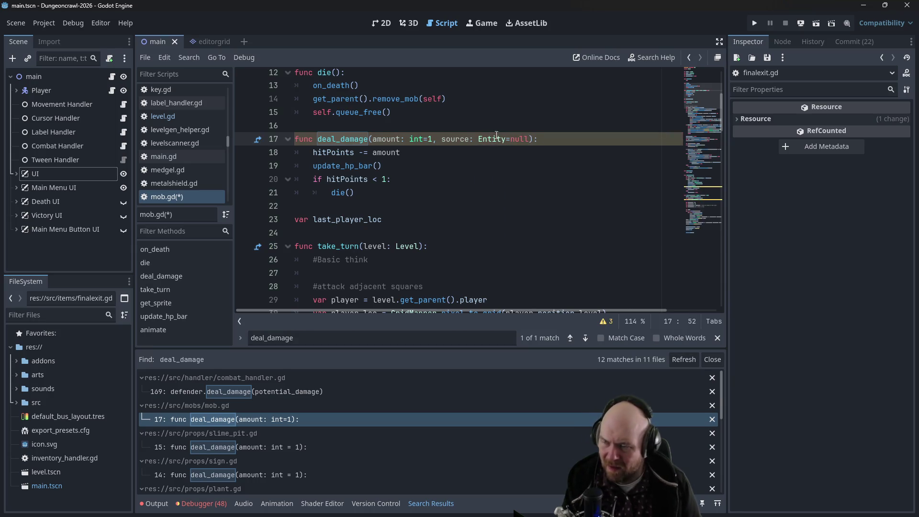
{"action": "left_click_drag", "start_coordinate": [441, 138], "coordinate": [525, 139]}
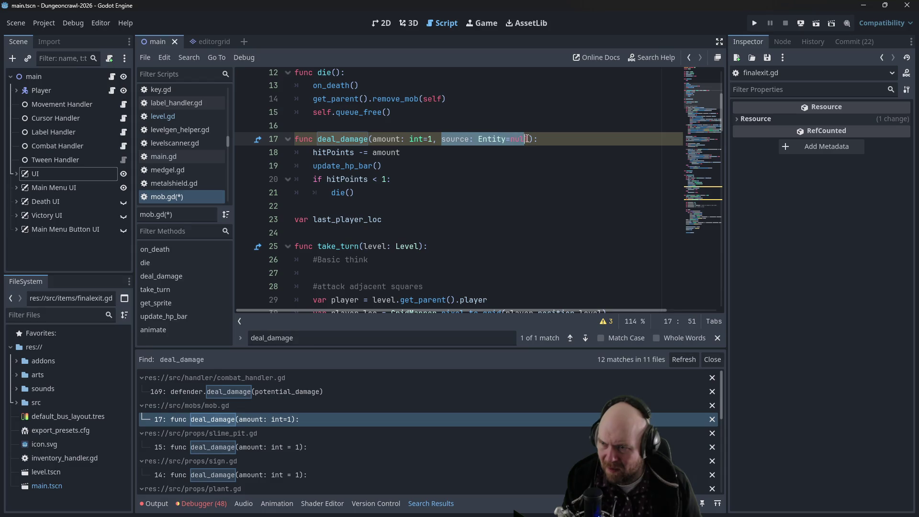
Step: Paste the source parameter into slime_pit.gd's deal_damage signature
{"action": "left_click", "coordinate": [267, 447]}
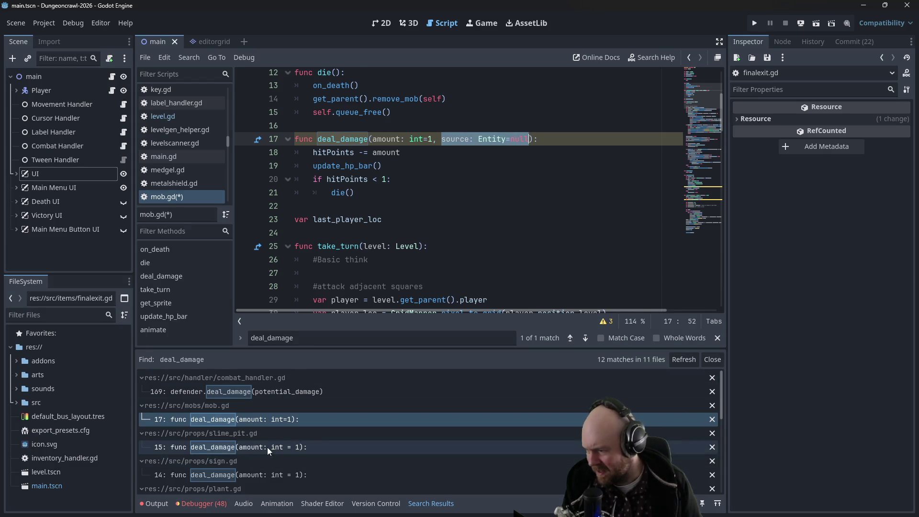
{"action": "left_click", "coordinate": [437, 77]}
{"action": "type", "text": "source: Entity=null"}
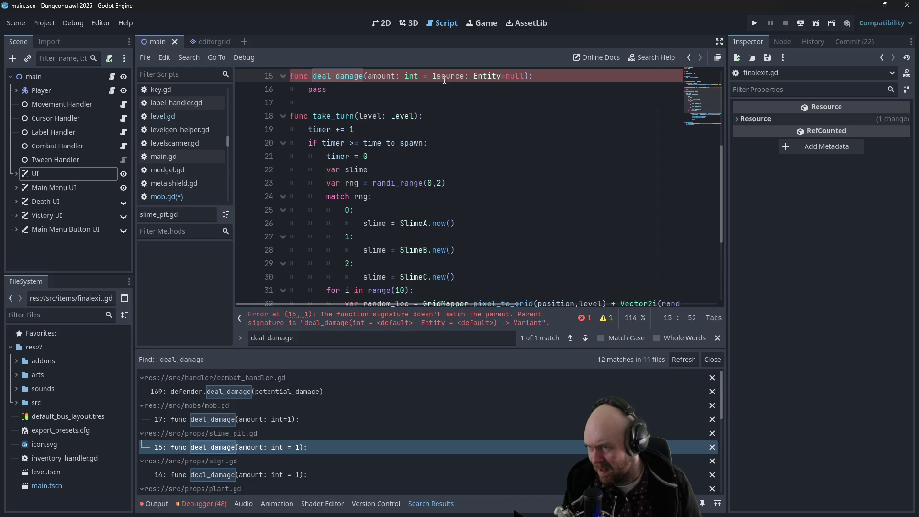
Step: Add ', source: Entity=null' to the deal_damage signatures in slime_pit.gd and sign.gd
{"action": "left_click", "coordinate": [441, 77]}
{"action": "type", "text": ","}
{"action": "left_click_drag", "start_coordinate": [437, 77], "coordinate": [534, 76]}
{"action": "key", "text": "ctrl+c"}
{"action": "left_click", "coordinate": [247, 473]}
{"action": "left_click", "coordinate": [436, 141]}
{"action": "key", "text": "ctrl+v"}
{"action": "scroll", "coordinate": [261, 476], "scroll_direction": "down", "scroll_amount": 1}
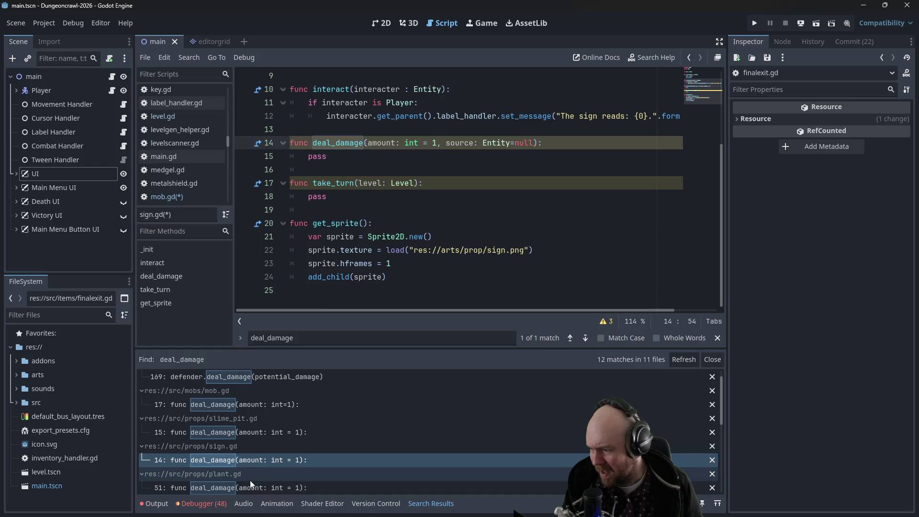
Step: Add ', source: Entity=null' to deal_damage in plant.gd and emergency_box.gd
{"action": "left_click", "coordinate": [248, 481]}
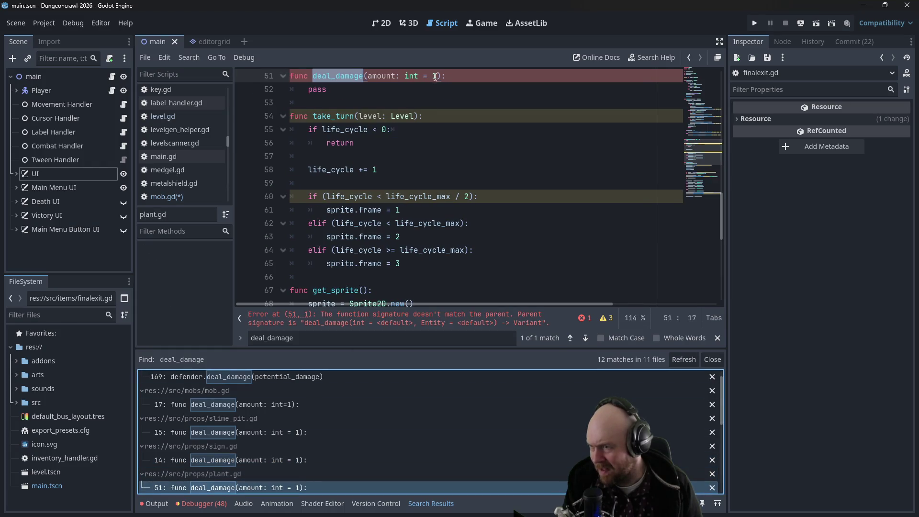
{"action": "left_click", "coordinate": [437, 76]}
{"action": "key", "text": "ctrl+v"}
{"action": "scroll", "coordinate": [335, 423], "scroll_direction": "down", "scroll_amount": 3}
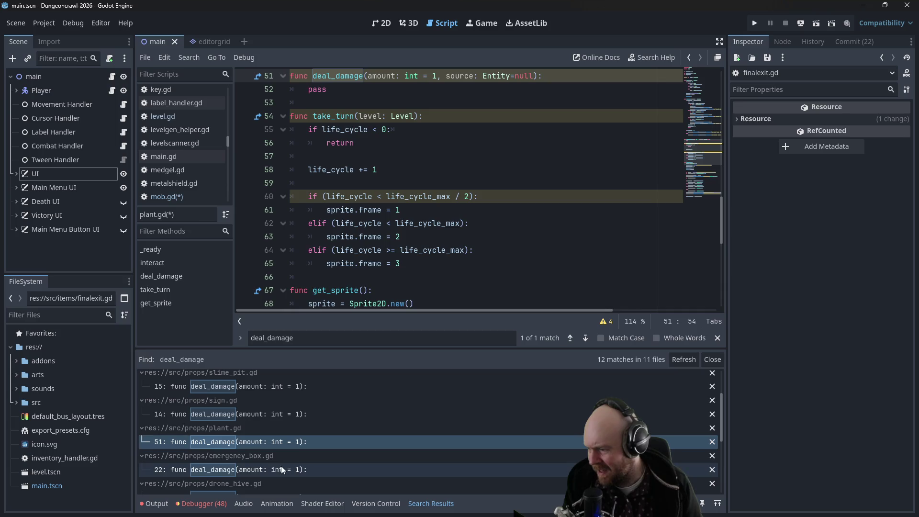
{"action": "left_click", "coordinate": [280, 466]}
{"action": "type", "text": ", source: Entity=null):"}
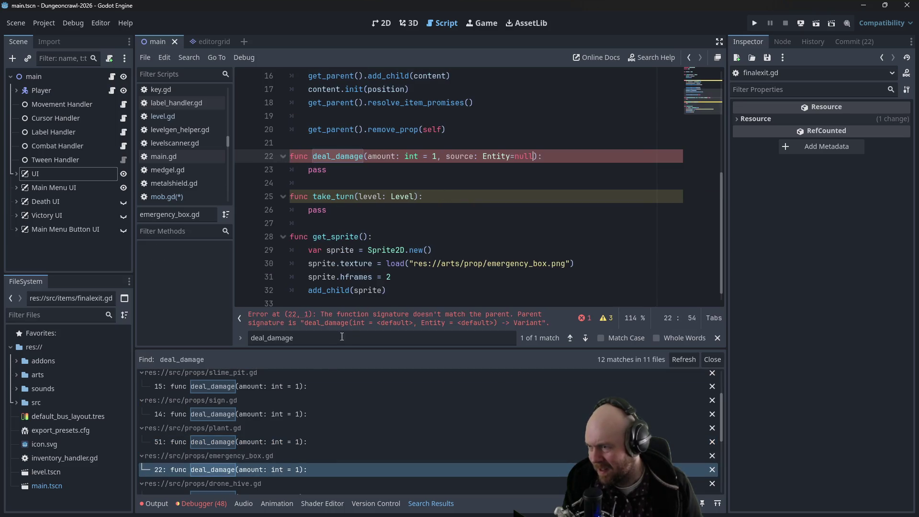
{"action": "scroll", "coordinate": [283, 417], "scroll_direction": "down", "scroll_amount": 1}
Step: Add ', source: Entity=null' to deal_damage in drone_hive.gd and door.gd
{"action": "left_click", "coordinate": [263, 462]}
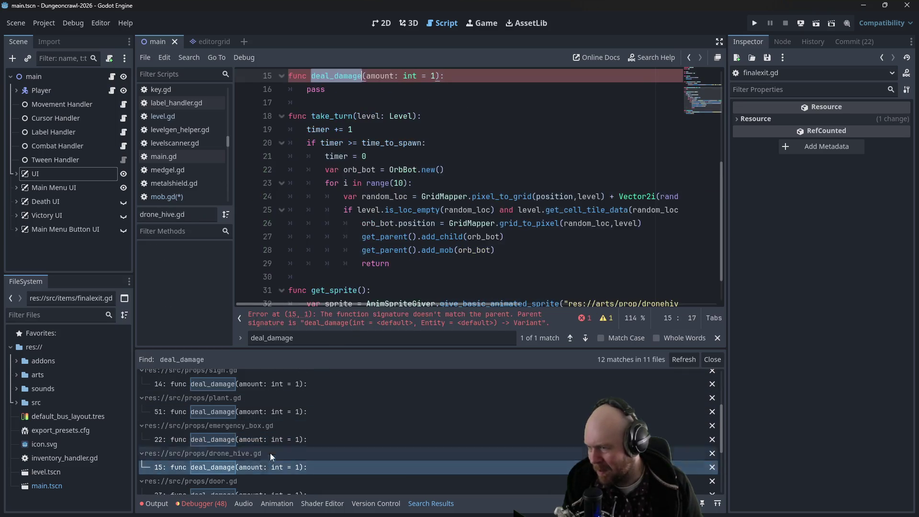
{"action": "type", "text": ", source: Entity=null"}
{"action": "scroll", "coordinate": [330, 402], "scroll_direction": "down", "scroll_amount": 1}
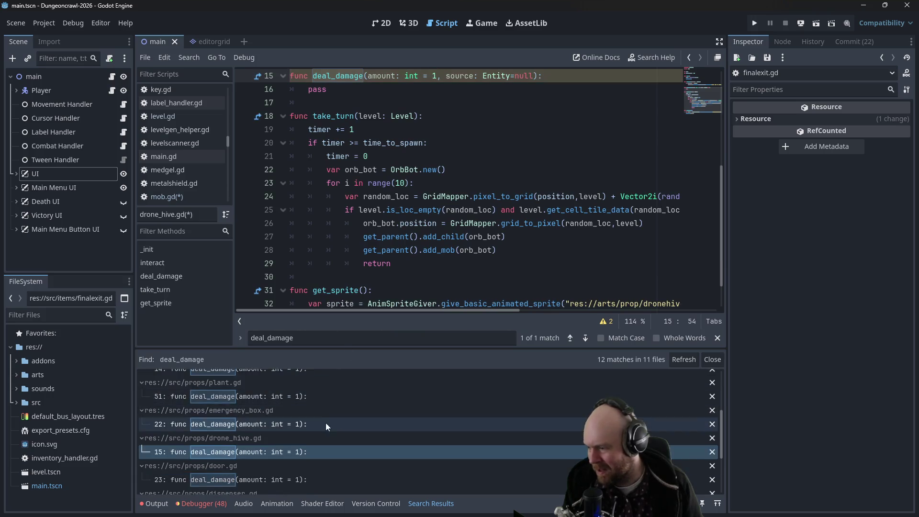
{"action": "left_click", "coordinate": [280, 465]}
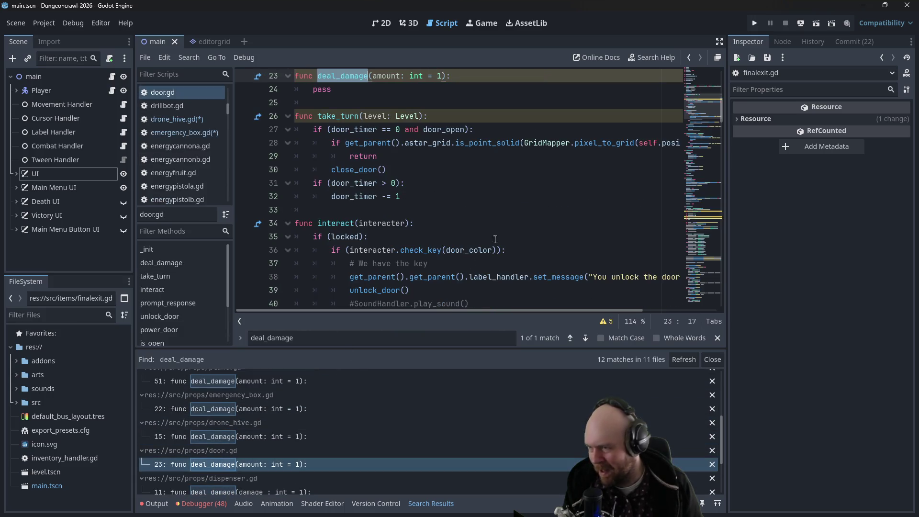
{"action": "left_click", "coordinate": [441, 80]}
{"action": "type", "text": ", source: Entity=null"}
{"action": "scroll", "coordinate": [323, 474], "scroll_direction": "down", "scroll_amount": 1}
Step: Add ', source: Entity=null' to dispenser.gd's deal_damage signature
{"action": "left_click", "coordinate": [323, 477]}
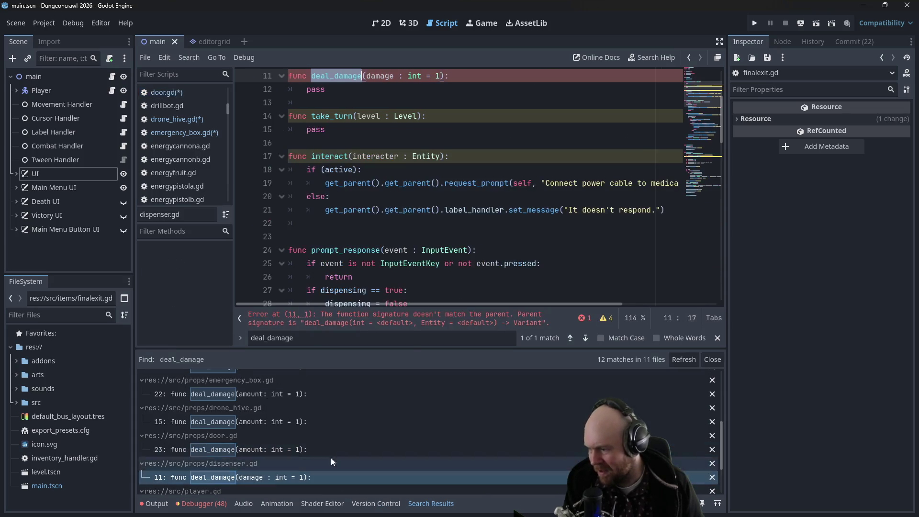
{"action": "left_click", "coordinate": [441, 76]}
{"action": "type", "text": ", source: Entity=null"}
{"action": "scroll", "coordinate": [340, 467], "scroll_direction": "down", "scroll_amount": 1}
{"action": "scroll", "coordinate": [341, 467], "scroll_direction": "down", "scroll_amount": 1}
{"action": "left_click", "coordinate": [317, 471]}
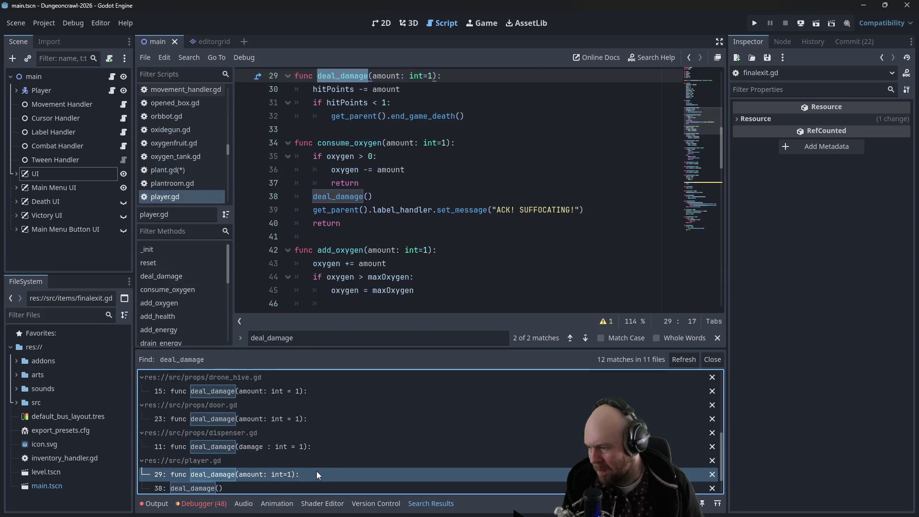
Step: In player.gd, add source: Entity=null to deal_damage, pass source into end_game_death(), and save
{"action": "left_click", "coordinate": [434, 75]}
{"action": "type", "text": ", source: Entity=null"}
{"action": "scroll", "coordinate": [228, 475], "scroll_direction": "down", "scroll_amount": 2}
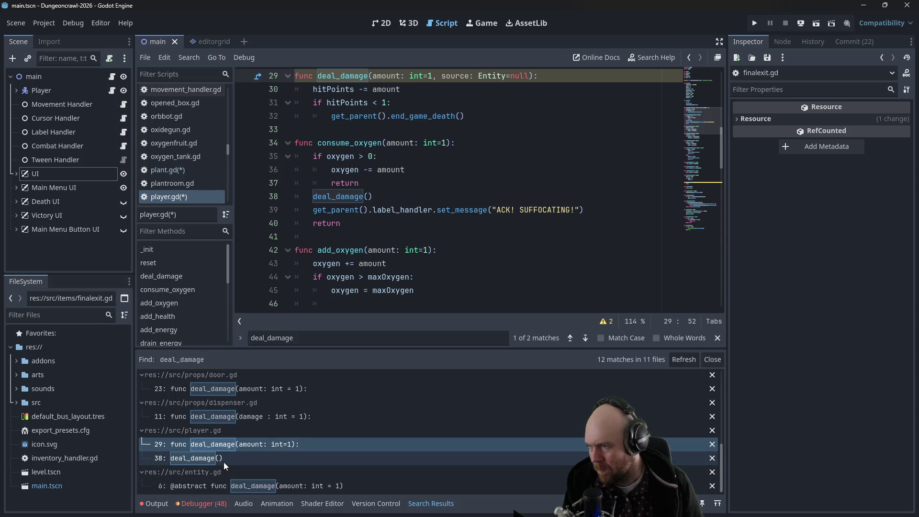
{"action": "left_click", "coordinate": [460, 116]}
{"action": "type", "text": "source"}
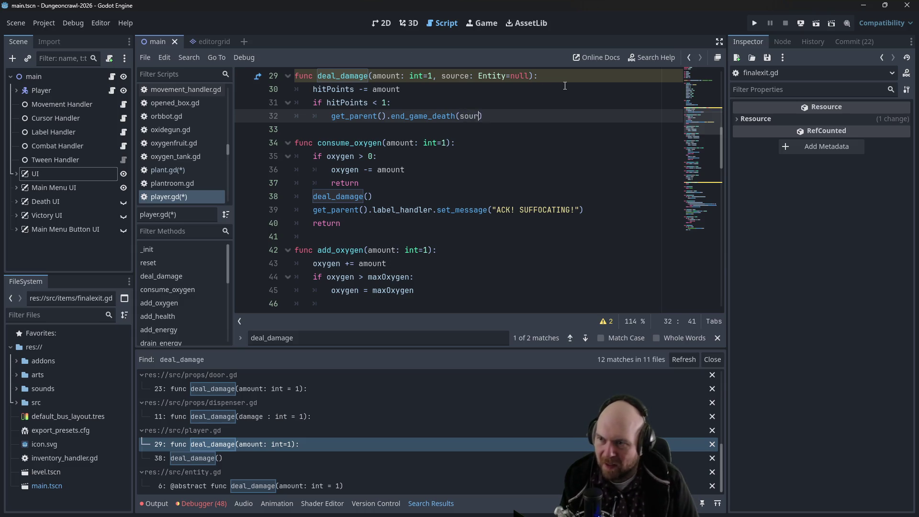
{"action": "left_click", "coordinate": [565, 77]}
{"action": "key", "text": "ctrl+s"}
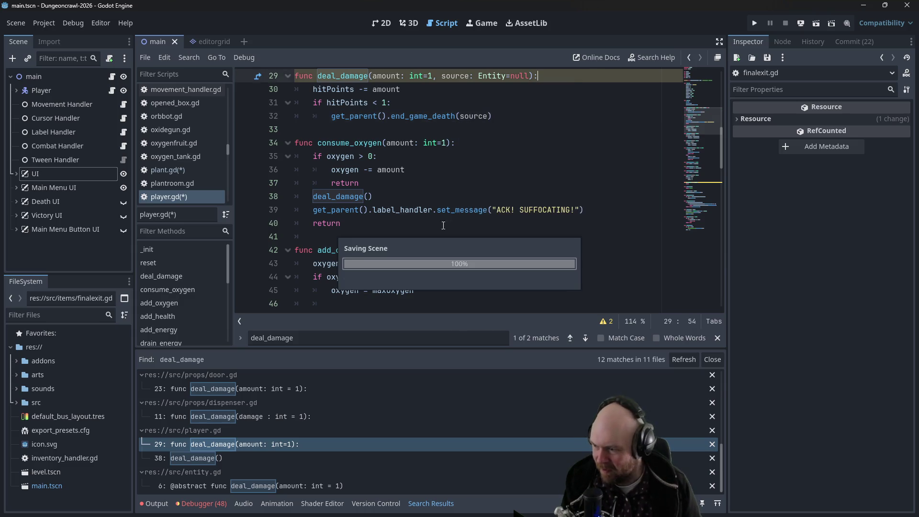
Step: Browse the entity.gd and player.gd deal_damage matches, then open combat_handler.gd line 169
{"action": "left_click", "coordinate": [255, 487]}
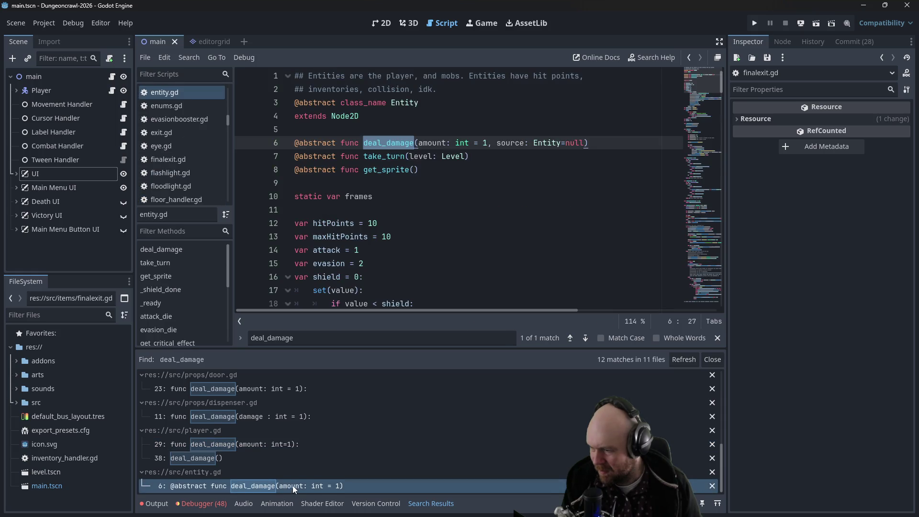
{"action": "scroll", "coordinate": [292, 484], "scroll_direction": "up", "scroll_amount": 3}
{"action": "scroll", "coordinate": [289, 435], "scroll_direction": "up", "scroll_amount": 4}
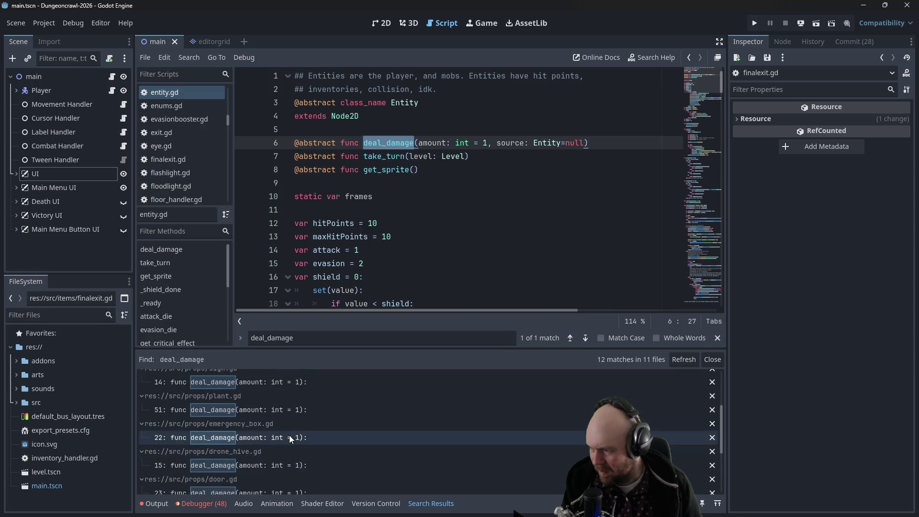
{"action": "scroll", "coordinate": [288, 432], "scroll_direction": "down", "scroll_amount": 5}
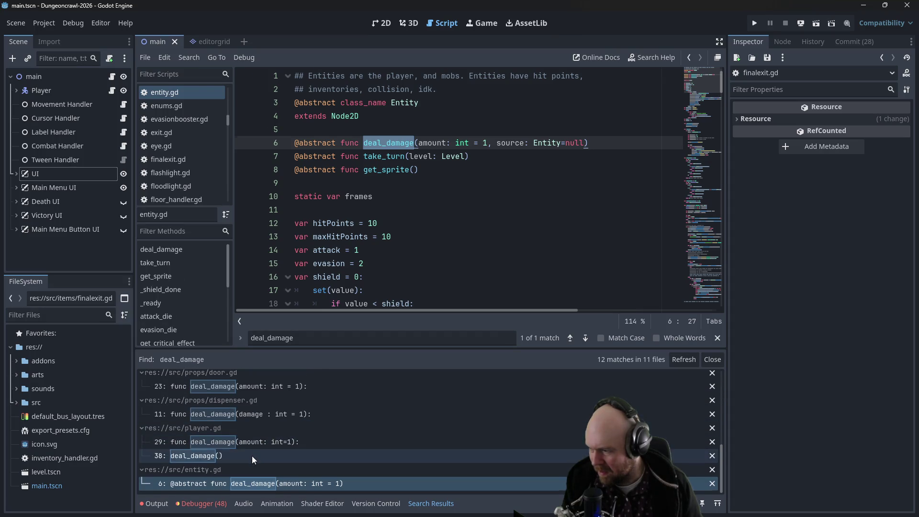
{"action": "left_click", "coordinate": [252, 456]}
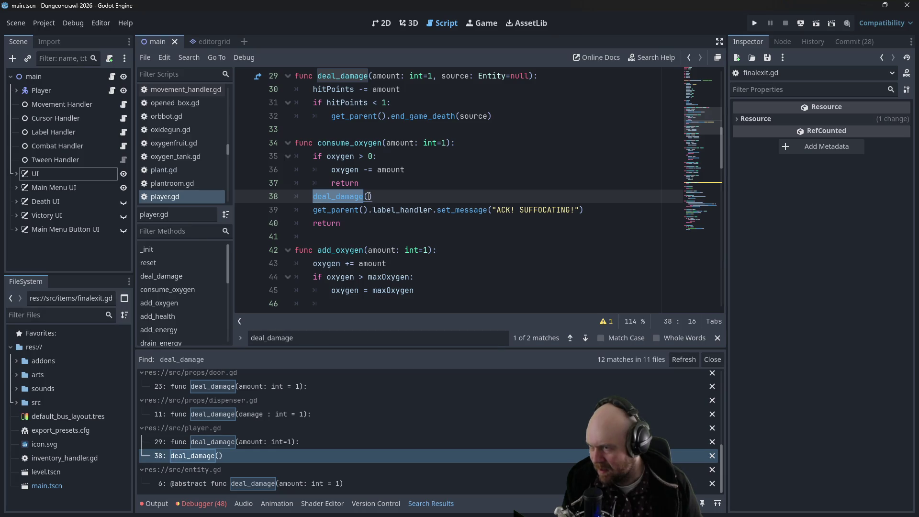
{"action": "scroll", "coordinate": [357, 394], "scroll_direction": "up", "scroll_amount": 3}
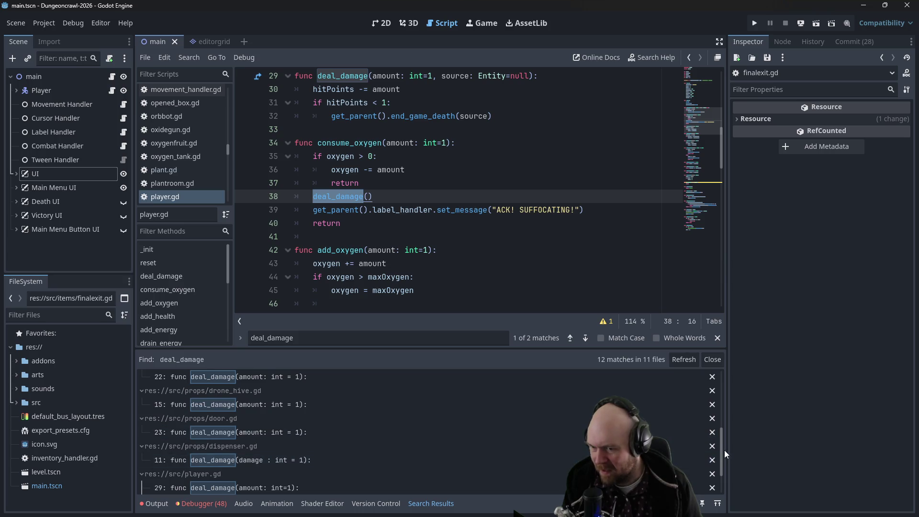
{"action": "left_click_drag", "start_coordinate": [719, 443], "coordinate": [722, 343]}
{"action": "left_click", "coordinate": [316, 393]}
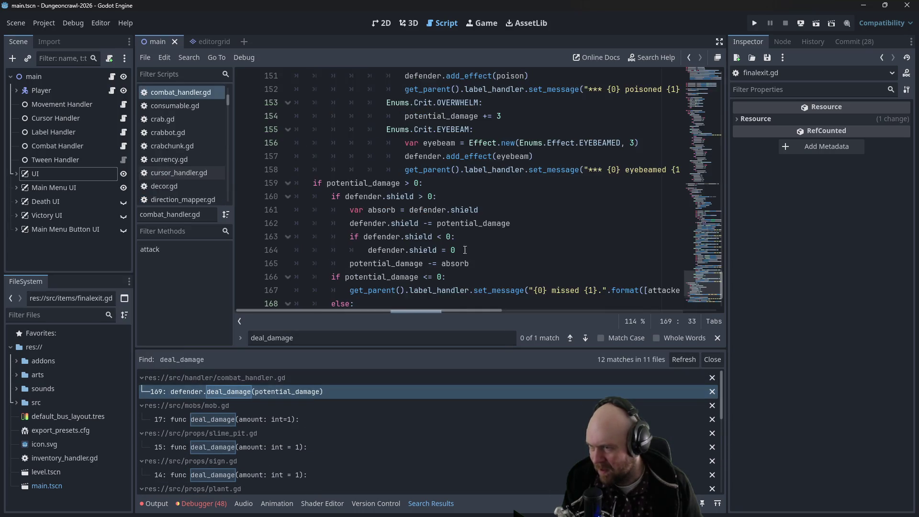
Step: Pass attacker as the source in defender.deal_damage(potential_damage) on line 169 and save
{"action": "mouse_move", "coordinate": [477, 312]}
{"action": "left_mouse_down"}
{"action": "mouse_move", "coordinate": [551, 311]}
{"action": "mouse_move", "coordinate": [401, 303]}
{"action": "left_mouse_up"}
{"action": "scroll", "coordinate": [411, 287], "scroll_direction": "down", "scroll_amount": 2}
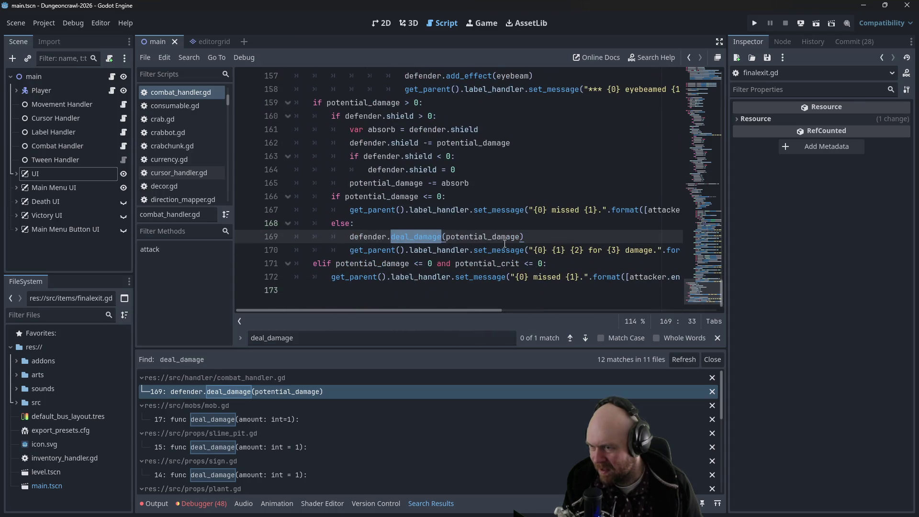
{"action": "left_click", "coordinate": [522, 238]}
{"action": "type", "text": ",attacker"}
{"action": "key", "text": "ctrl+s"}
Step: Open the main.gd script
{"action": "left_click", "coordinate": [413, 169]}
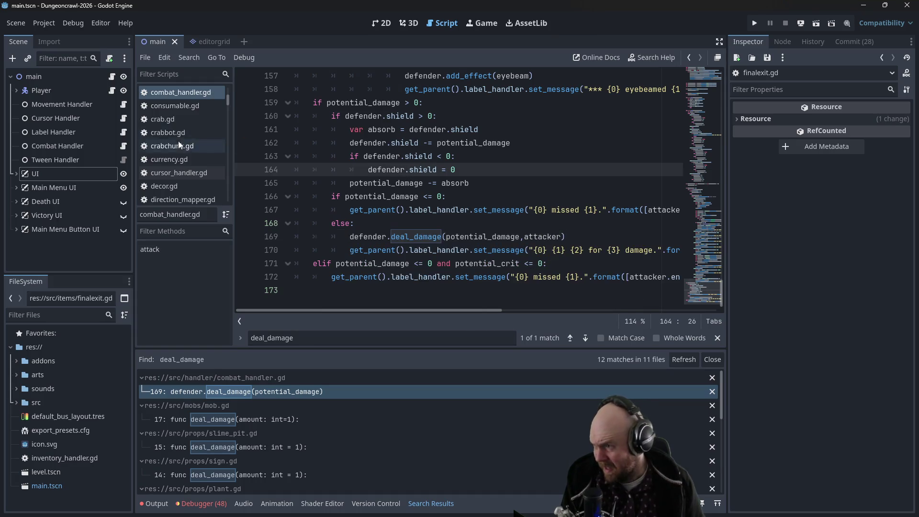
{"action": "left_click_drag", "start_coordinate": [230, 106], "coordinate": [230, 134]}
{"action": "left_click", "coordinate": [111, 80]}
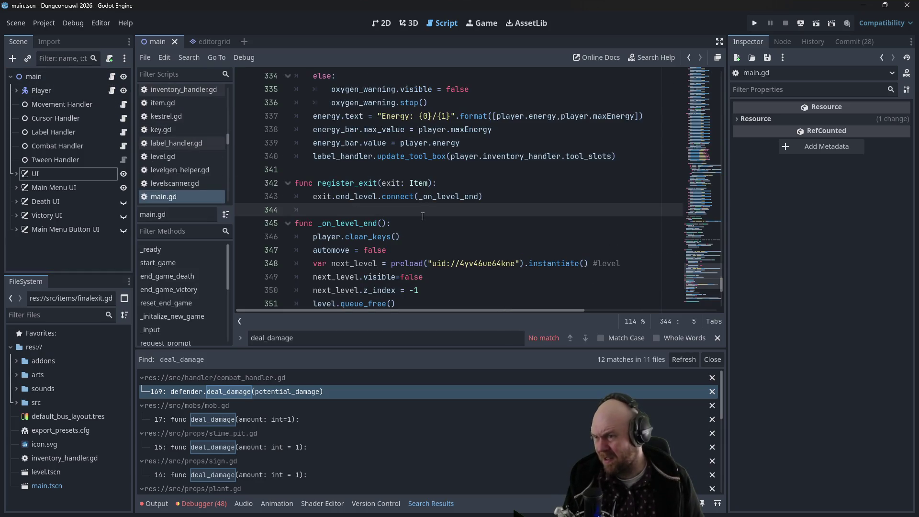
Step: Declare end_game_death with a 'cause : Entity' parameter in main.gd
{"action": "scroll", "coordinate": [423, 216], "scroll_direction": "up", "scroll_amount": 15}
{"action": "scroll", "coordinate": [438, 211], "scroll_direction": "up", "scroll_amount": 4}
{"action": "mouse_move", "coordinate": [720, 246]}
{"action": "left_mouse_down"}
{"action": "mouse_move", "coordinate": [722, 265]}
{"action": "mouse_move", "coordinate": [707, 118]}
{"action": "left_mouse_up"}
{"action": "left_click", "coordinate": [385, 146]}
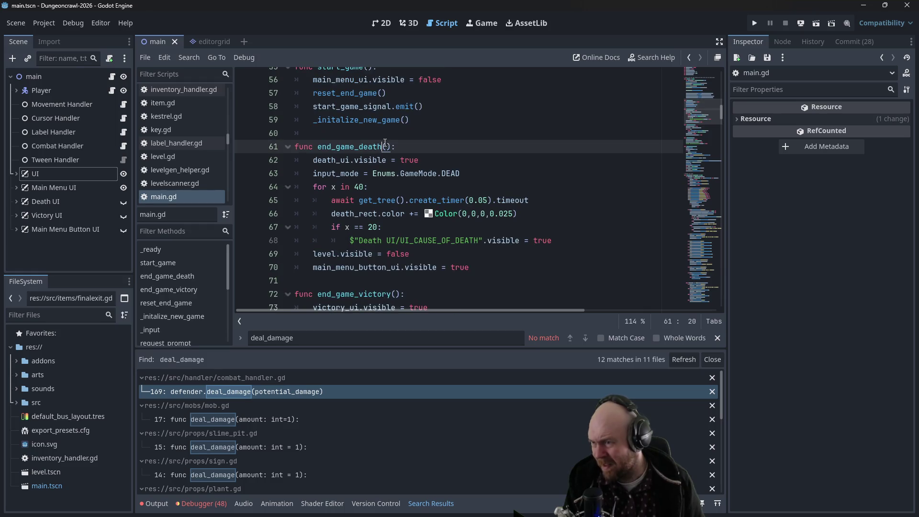
{"action": "type", "text": "cause : Ent"}
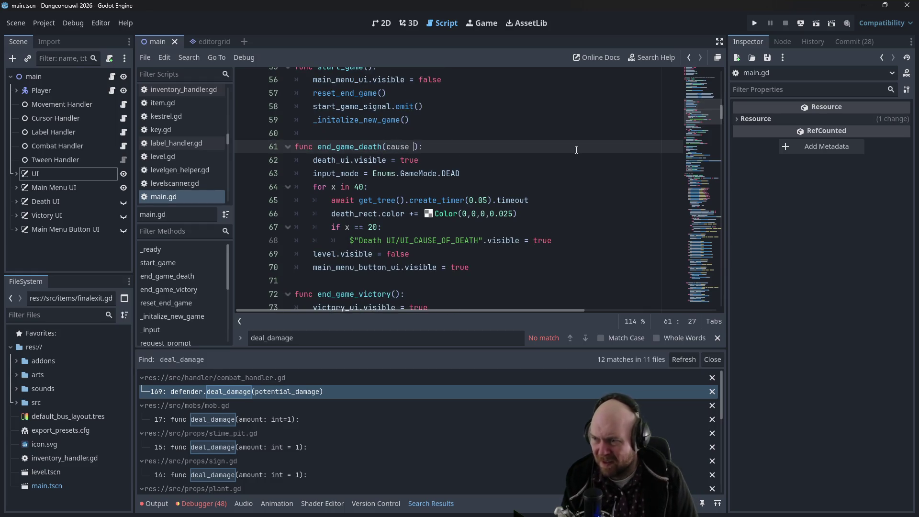
{"action": "type", "text": "ity"}
{"action": "key", "text": "End"}
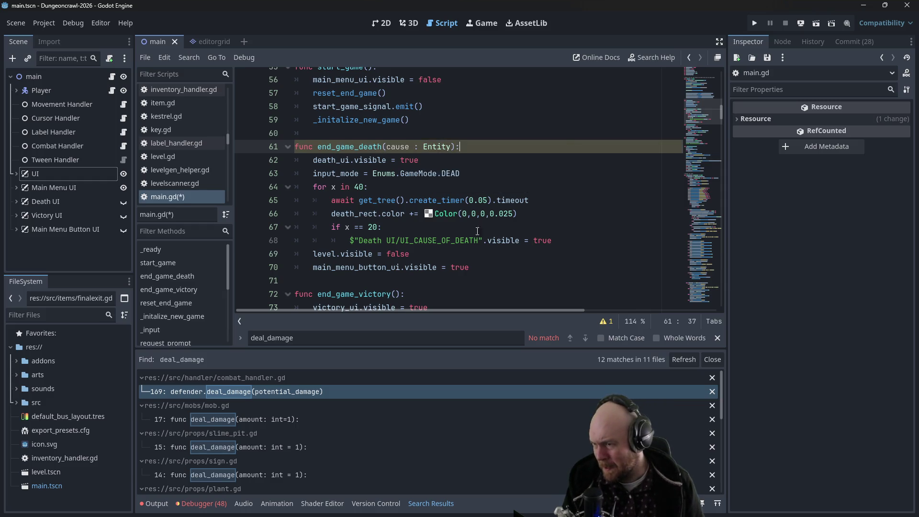
Step: Copy the $"Death UI/UI_CAUSE_OF_DEATH" reference onto a new line under 'if x == 20:'
{"action": "left_click", "coordinate": [409, 240]}
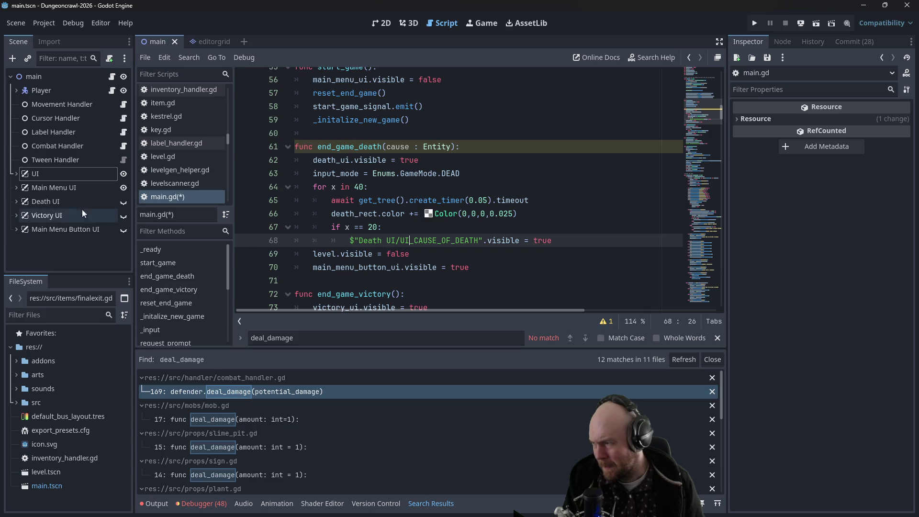
{"action": "left_click", "coordinate": [22, 174]}
{"action": "left_click", "coordinate": [387, 240]}
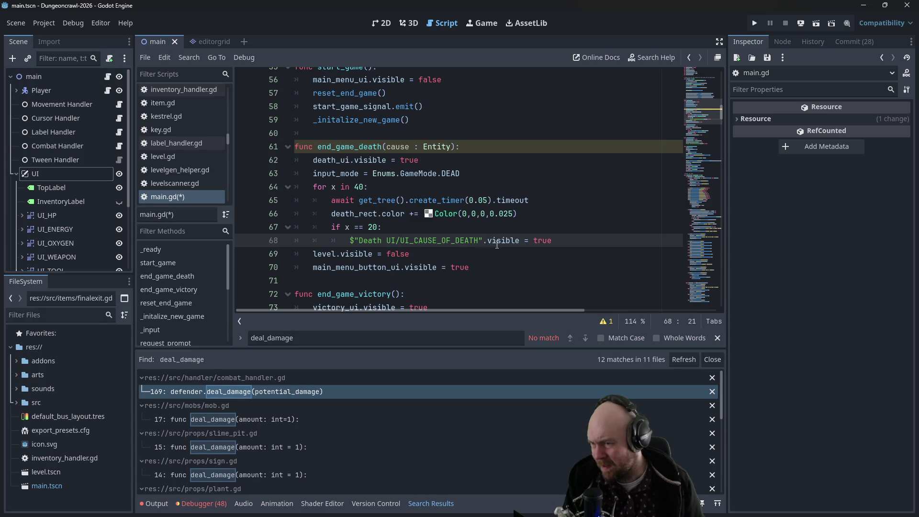
{"action": "left_click_drag", "start_coordinate": [351, 241], "coordinate": [483, 239]}
{"action": "key", "text": "ctrl+c"}
{"action": "left_click", "coordinate": [508, 227]}
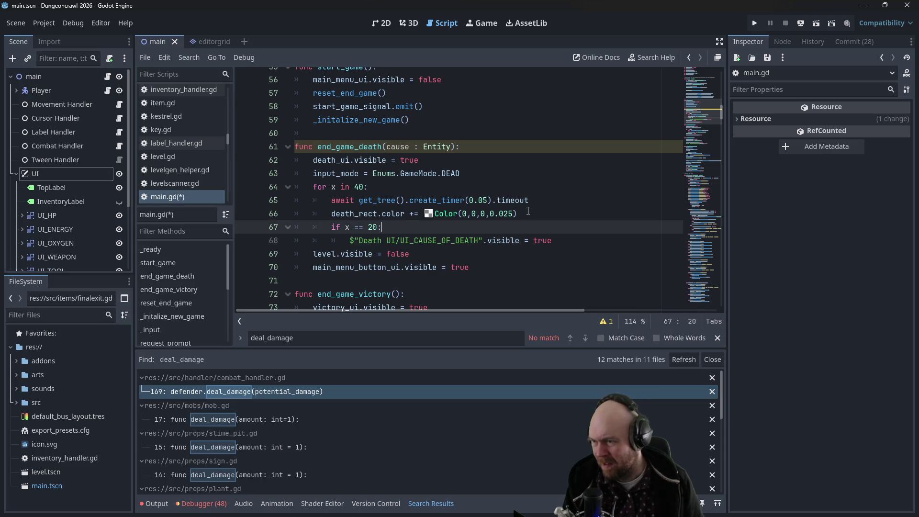
{"action": "key", "text": "Return"}
{"action": "key", "text": "ctrl+v"}
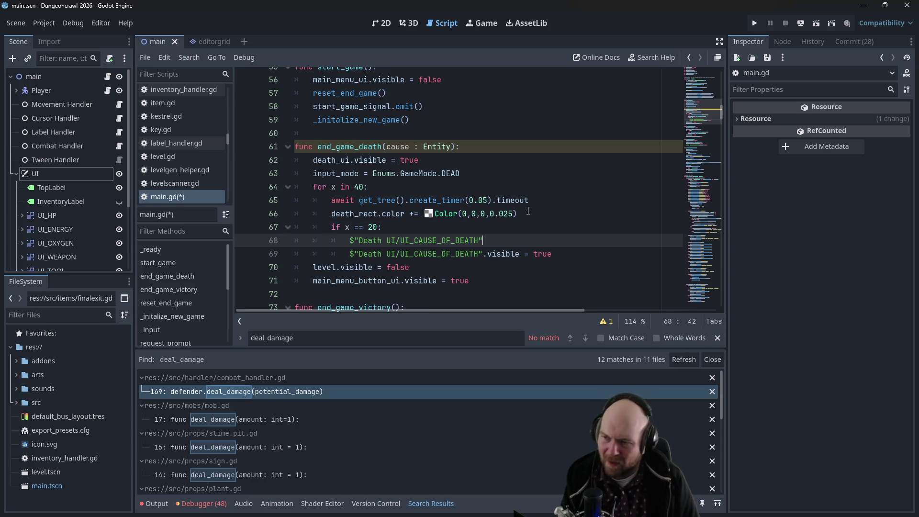
Step: Add an 'if cause is null:' branch that sets the cause-of-death label to "Asphyxiation"
{"action": "key", "text": "ctrl+shift+Return"}
{"action": "type", "text": "if cause"}
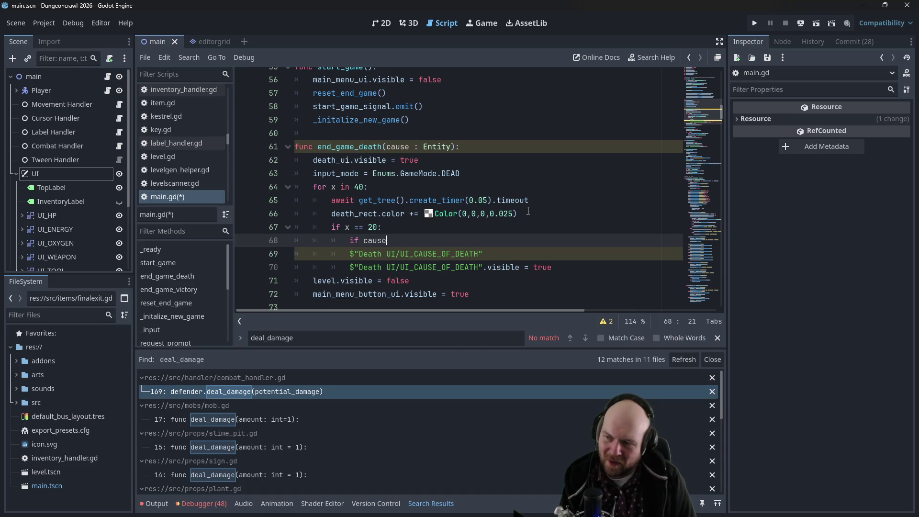
{"action": "type", "text": "is "}
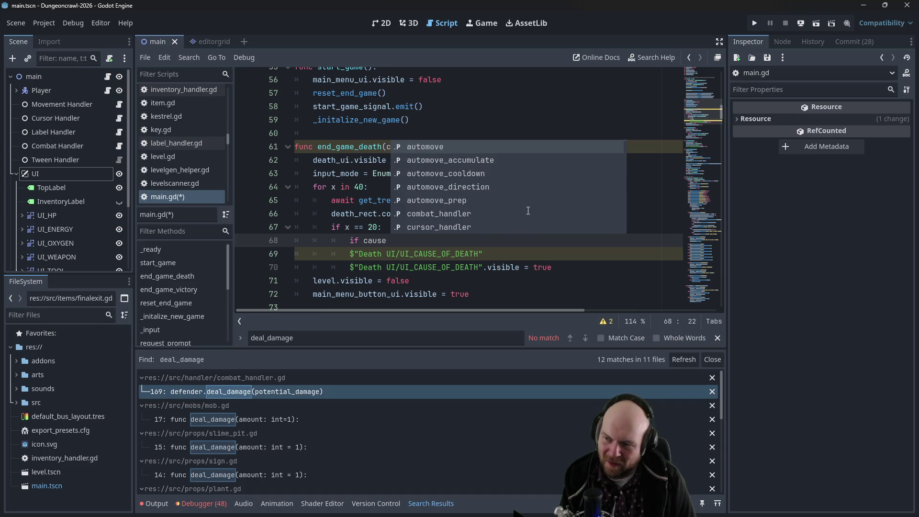
{"action": "type", "text": "null:"}
{"action": "key", "text": "Return"}
{"action": "key", "text": "ctrl+v"}
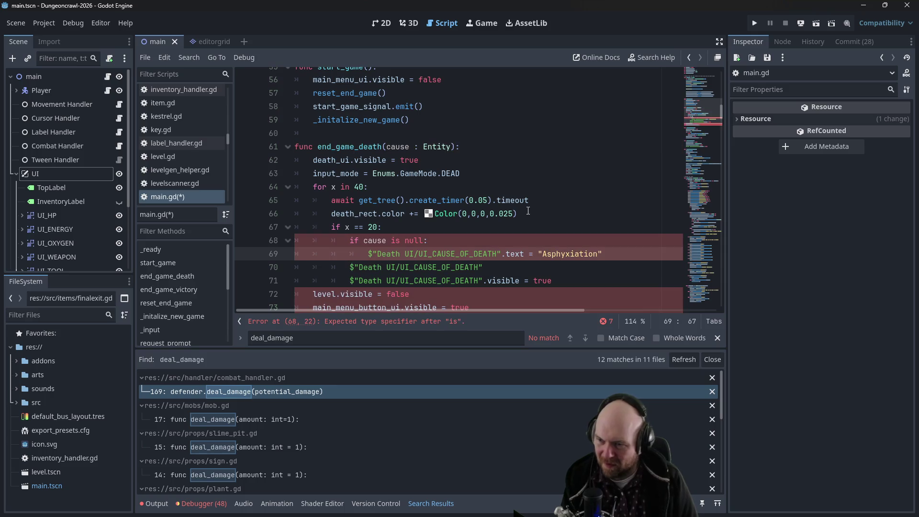
Step: Add an else branch setting the cause-of-death label's text to 'cause.' and browse its property suggestions
{"action": "key", "text": "Down"}
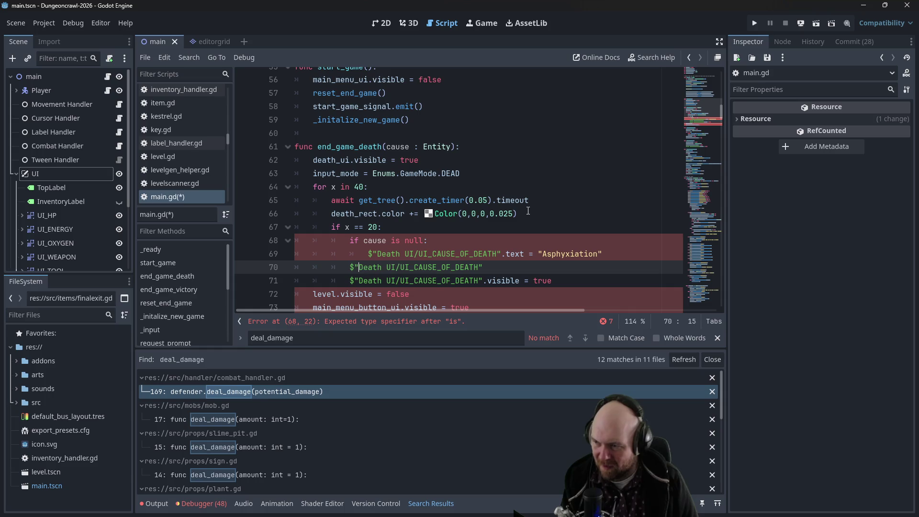
{"action": "type", "text": "else"}
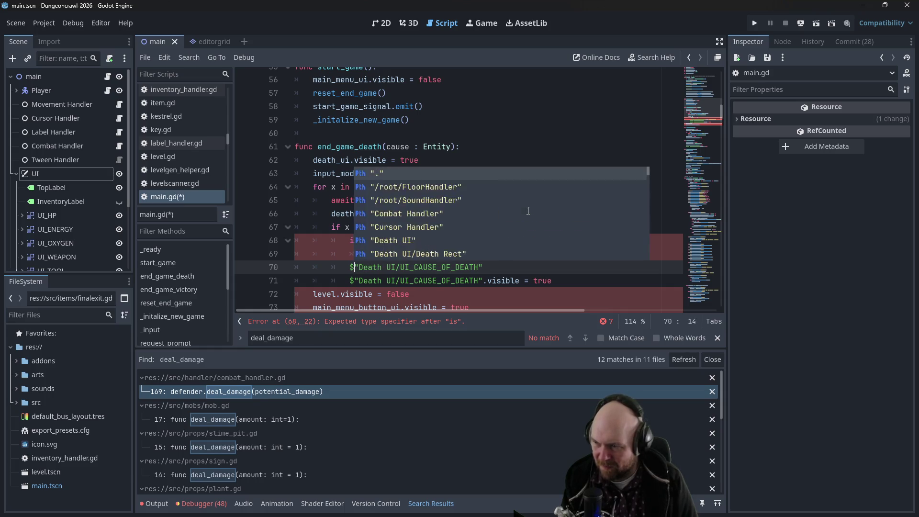
{"action": "key", "text": "BackSpace"}
{"action": "type", "text": ":"}
{"action": "key", "text": "Return"}
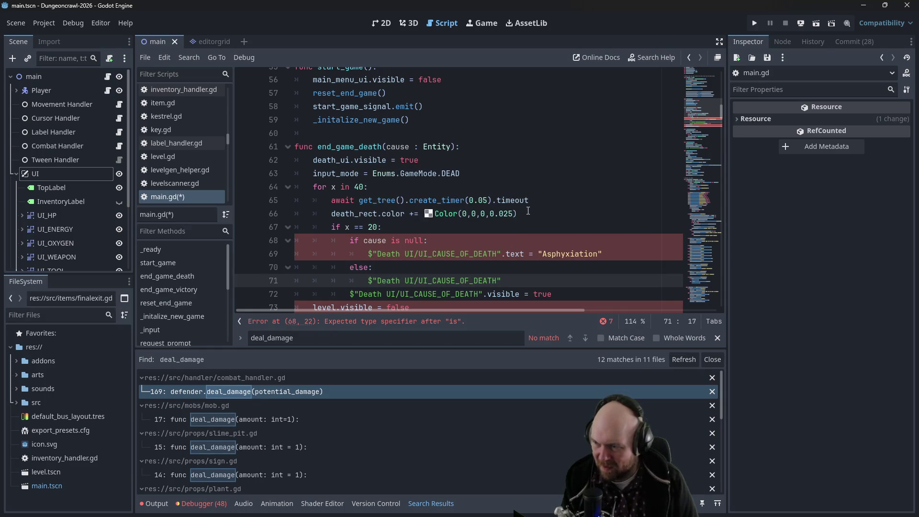
{"action": "key", "text": "End"}
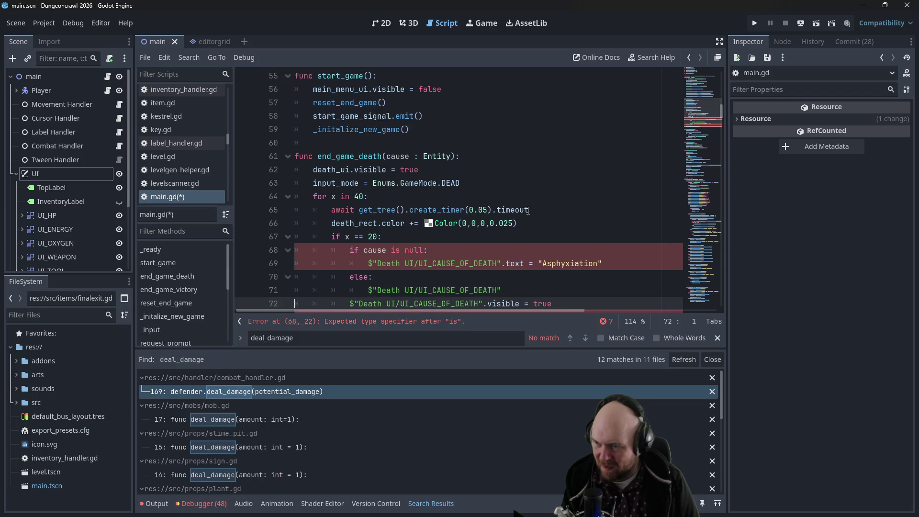
{"action": "type", "text": ".c"}
{"action": "key", "text": "BackSpace"}
{"action": "key", "text": "BackSpace"}
{"action": "key", "text": "BackSpace"}
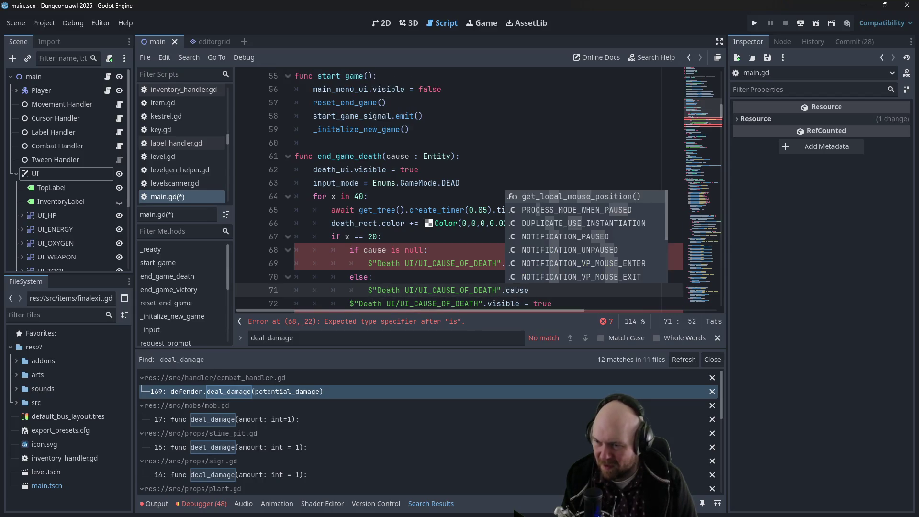
{"action": "type", "text": "text = cause."}
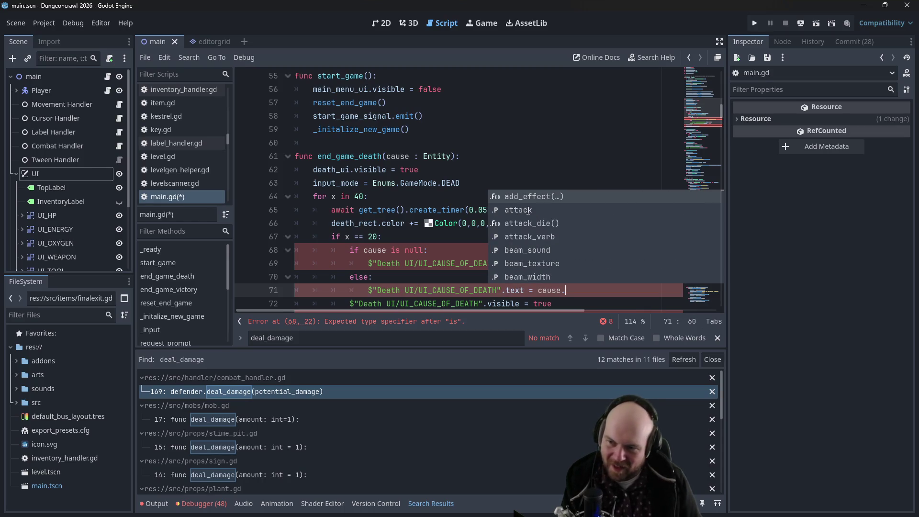
{"action": "key", "text": "Down"}
{"action": "key", "text": "Down"}
{"action": "key", "text": "Down"}
{"action": "key", "text": "Down"}
{"action": "key", "text": "Down"}
{"action": "key", "text": "Down"}
{"action": "key", "text": "Down"}
{"action": "key", "text": "Down"}
{"action": "key", "text": "Down"}
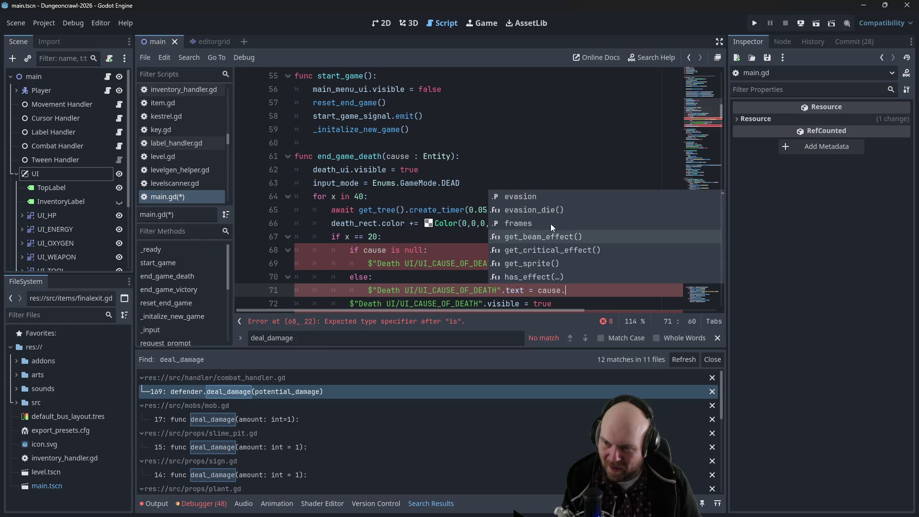
{"action": "key", "text": "Down"}
{"action": "key", "text": "Down"}
{"action": "key", "text": "Down"}
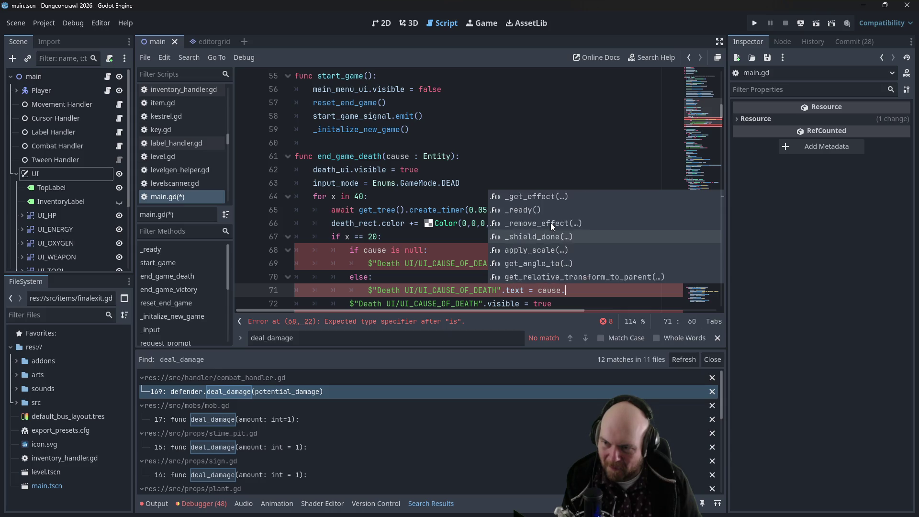
Step: Look through label_handler.gd and the bat.gd script in the src/mobs folder
{"action": "left_click", "coordinate": [193, 143]}
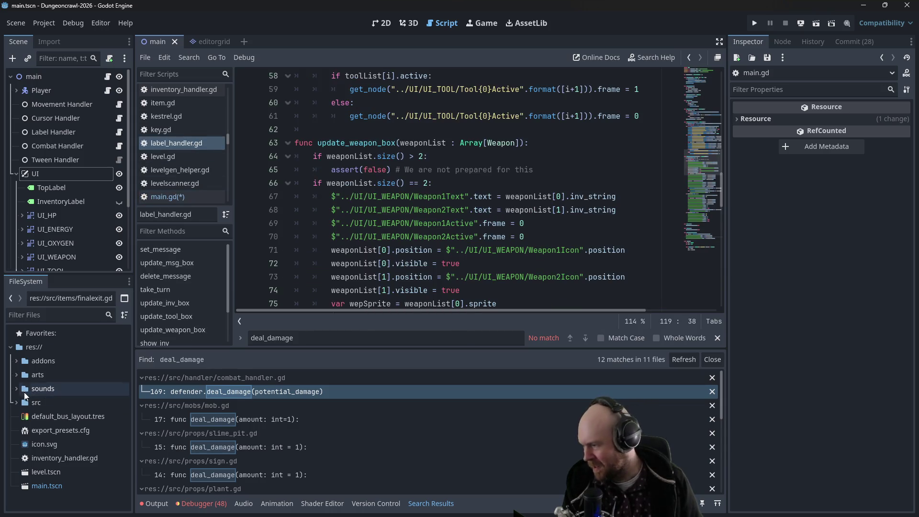
{"action": "left_click", "coordinate": [17, 402]}
{"action": "scroll", "coordinate": [58, 396], "scroll_direction": "down", "scroll_amount": 3}
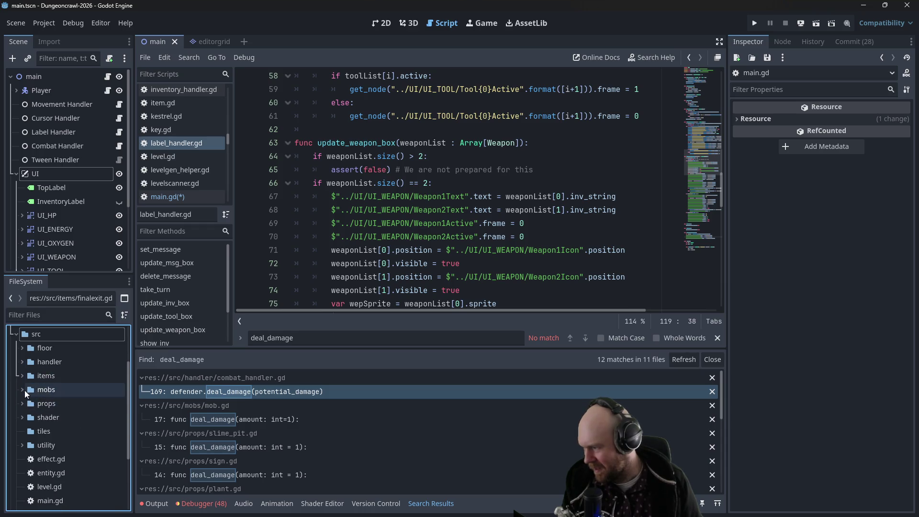
{"action": "left_click", "coordinate": [23, 390]}
{"action": "left_click", "coordinate": [47, 407]}
{"action": "double_click", "coordinate": [48, 405]}
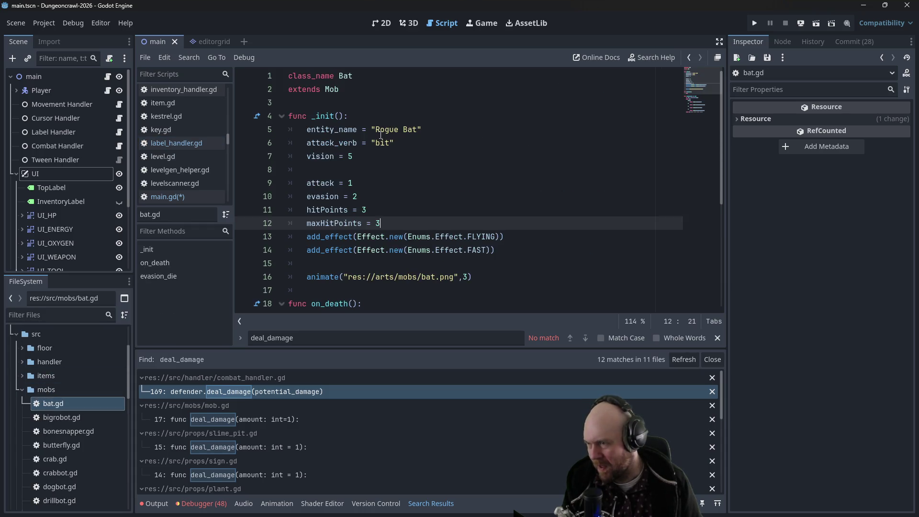
Step: Complete line 71 in main.gd as cause.entity_name and save
{"action": "left_click", "coordinate": [108, 77]}
{"action": "left_click", "coordinate": [365, 219]}
{"action": "left_click", "coordinate": [566, 291]}
{"action": "type", "text": "entity_name"}
{"action": "key", "text": "ctrl+s"}
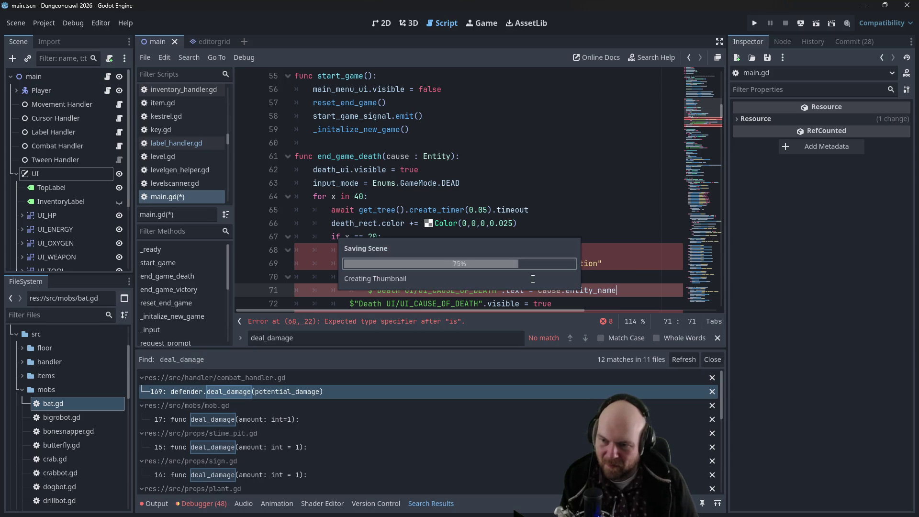
Step: Change the line 68 null check from 'is null' to '== null' and run the project
{"action": "left_click", "coordinate": [481, 171]}
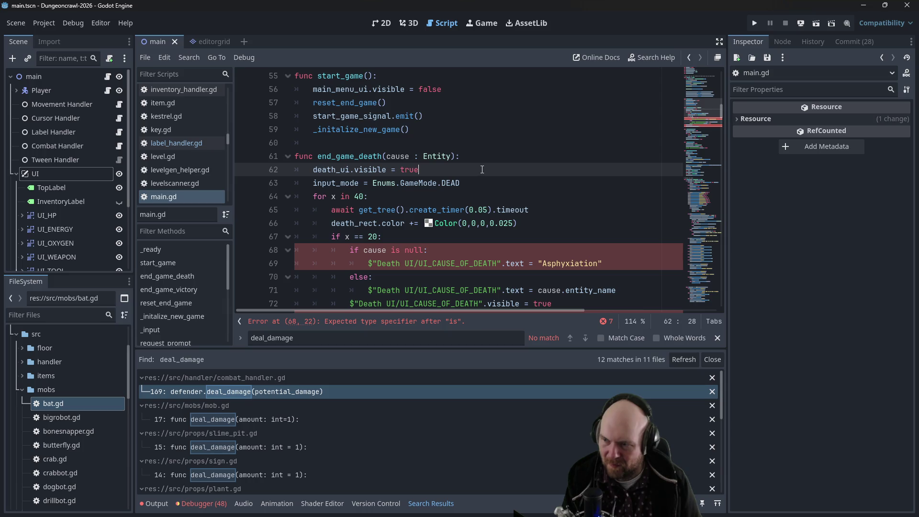
{"action": "left_click", "coordinate": [399, 250]}
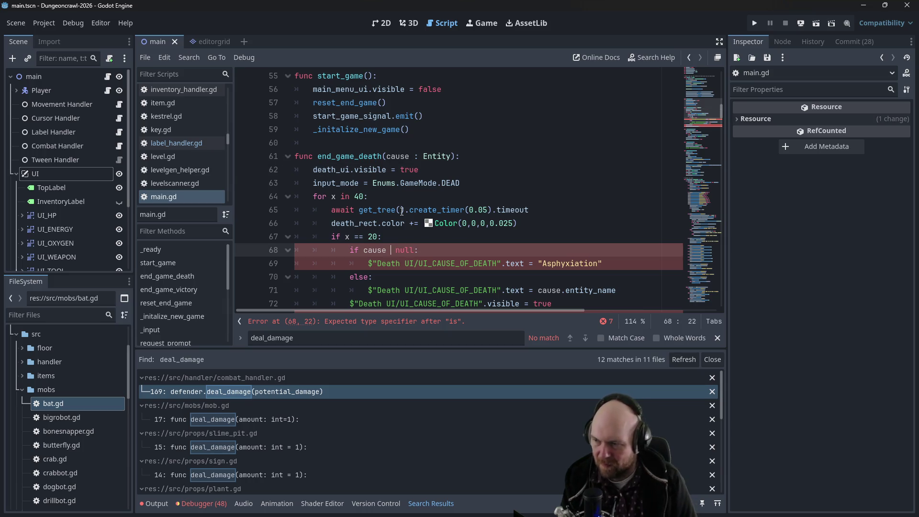
{"action": "type", "text": "=="}
{"action": "key", "text": "F5"}
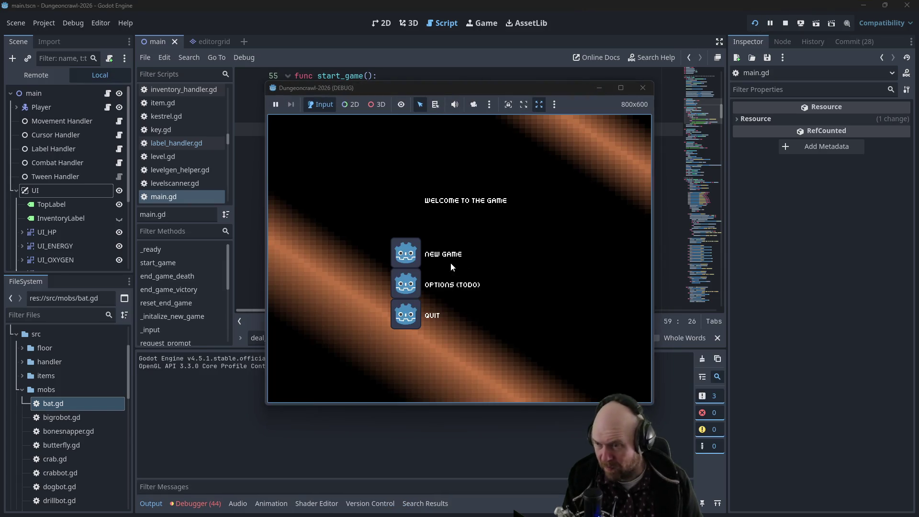
Step: Start a new game, pick up the starting items, and equip the floodlight and IX-7KW HANDLZR
{"action": "left_click", "coordinate": [450, 261]}
{"action": "key", "text": "Up"}
{"action": "key", "text": "Up"}
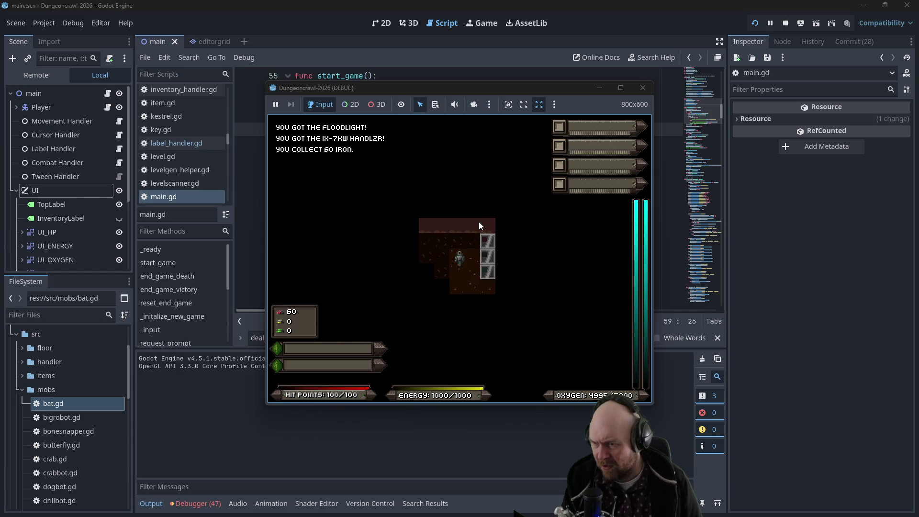
{"action": "key", "text": "Right"}
{"action": "key", "text": "i"}
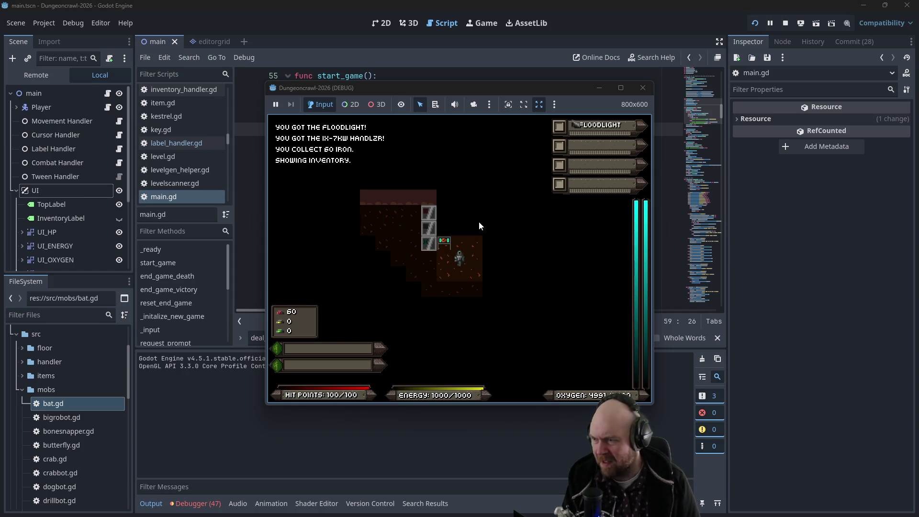
{"action": "key", "text": "i"}
{"action": "key", "text": "1"}
{"action": "key", "text": "2"}
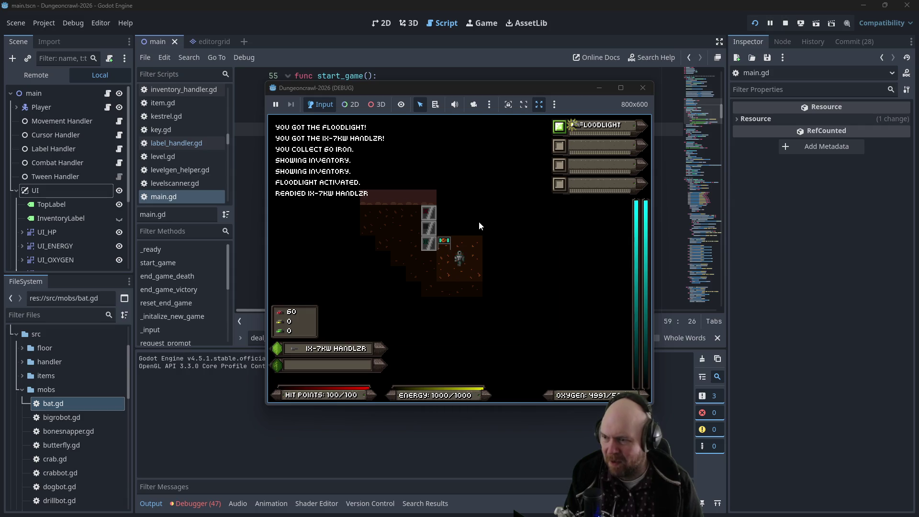
Step: Descend the stairs and wait until the Rogue Eye kills the player, breaking at main.gd line 71
{"action": "key", "text": "Up"}
{"action": "key", "text": "Up"}
{"action": "key", "text": "Up"}
{"action": "key", "text": "Right"}
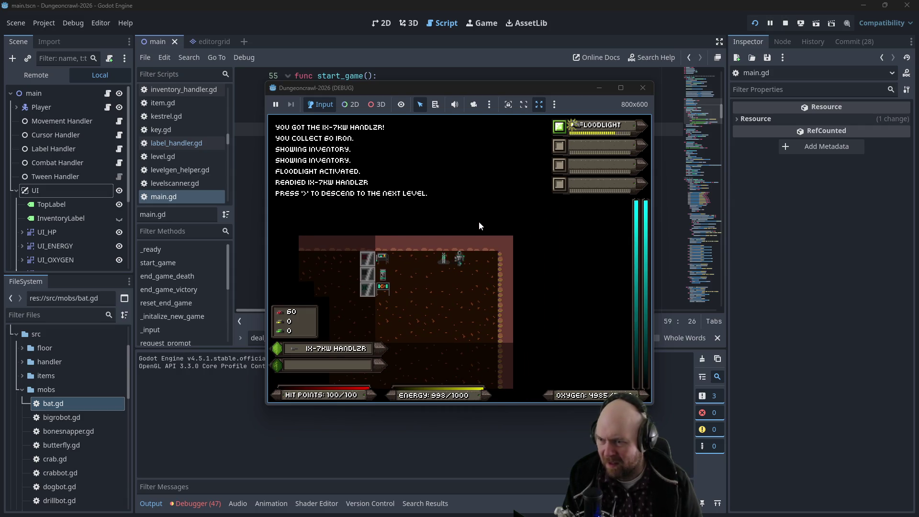
{"action": "key", "text": "shift+period"}
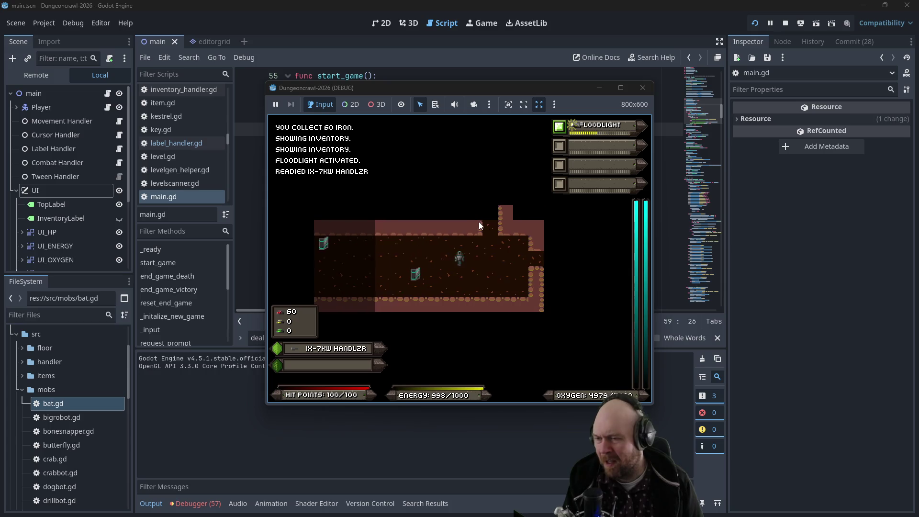
{"action": "key", "text": "Right"}
{"action": "key", "text": "Right"}
{"action": "key", "text": "Right"}
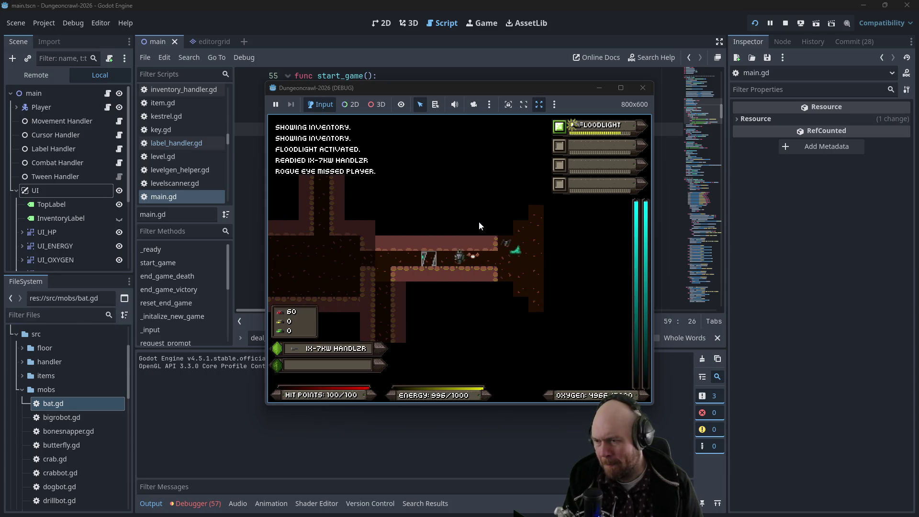
{"action": "key", "text": "period"}
{"action": "key", "text": "period"}
{"action": "key", "text": "period"}
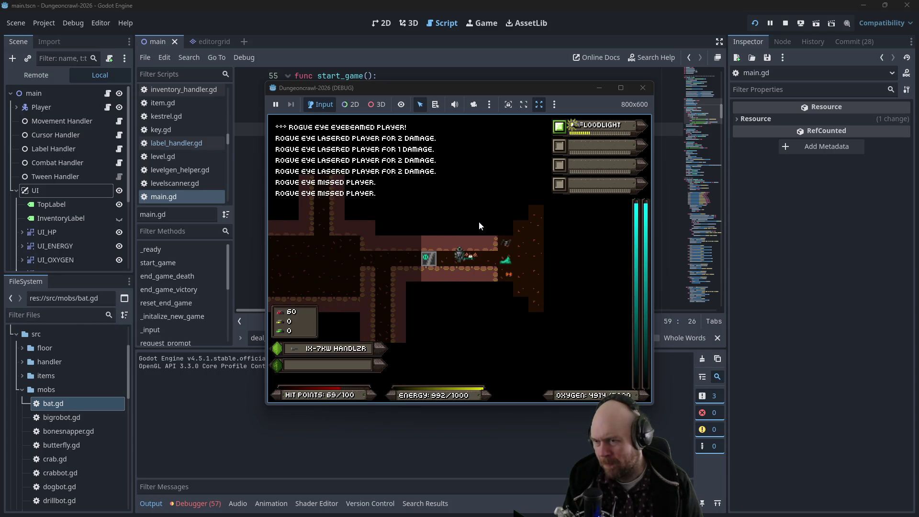
{"action": "key", "text": "period"}
{"action": "key", "text": "period"}
{"action": "key", "text": "period"}
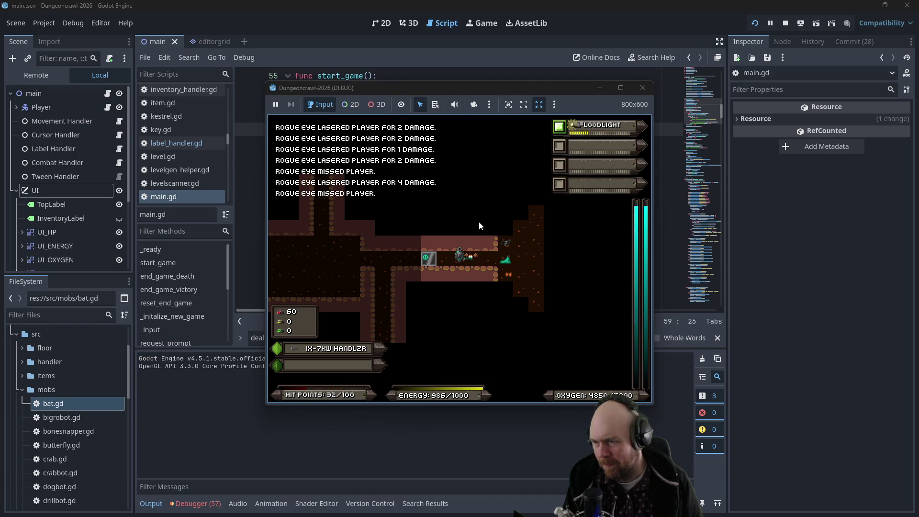
{"action": "key", "text": "period"}
{"action": "key", "text": "period"}
{"action": "key", "text": "period"}
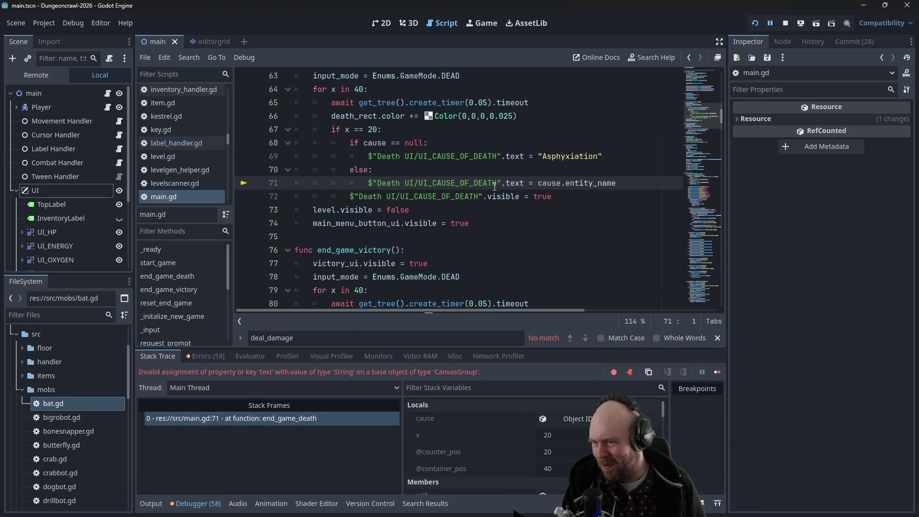
Step: Expand Death UI and UI_CAUSE_OF_DEATH in the Scene dock to reveal the Reason Text label
{"action": "scroll", "coordinate": [55, 239], "scroll_direction": "down", "scroll_amount": 3}
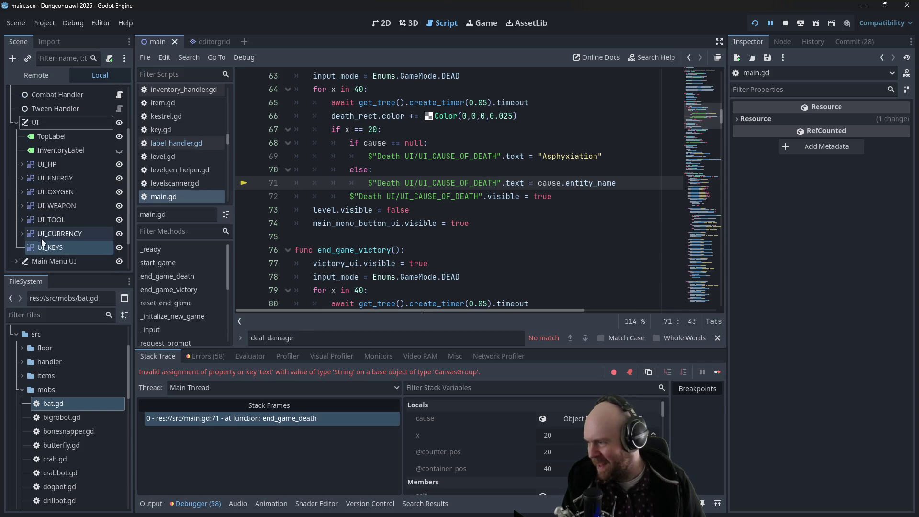
{"action": "scroll", "coordinate": [21, 220], "scroll_direction": "down", "scroll_amount": 2}
{"action": "left_click", "coordinate": [16, 234]}
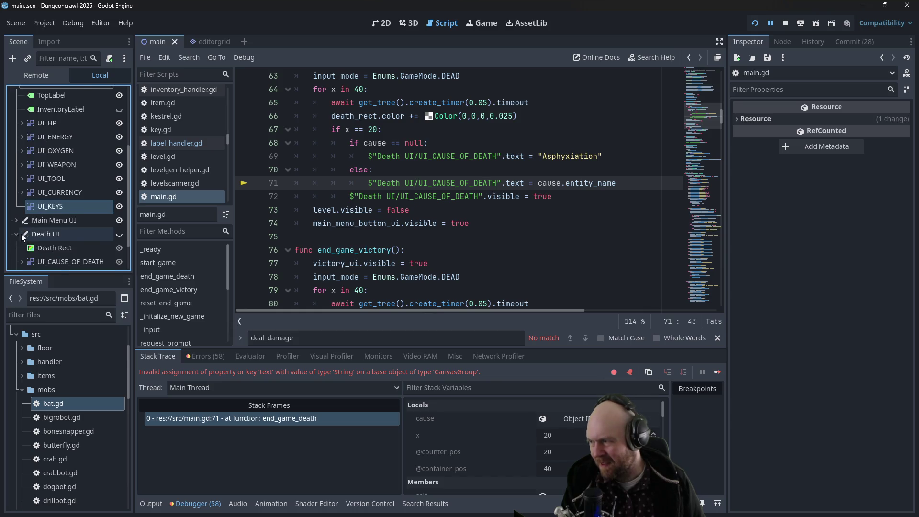
{"action": "scroll", "coordinate": [21, 234], "scroll_direction": "down", "scroll_amount": 1}
{"action": "left_click", "coordinate": [22, 239]}
{"action": "scroll", "coordinate": [48, 236], "scroll_direction": "down", "scroll_amount": 2}
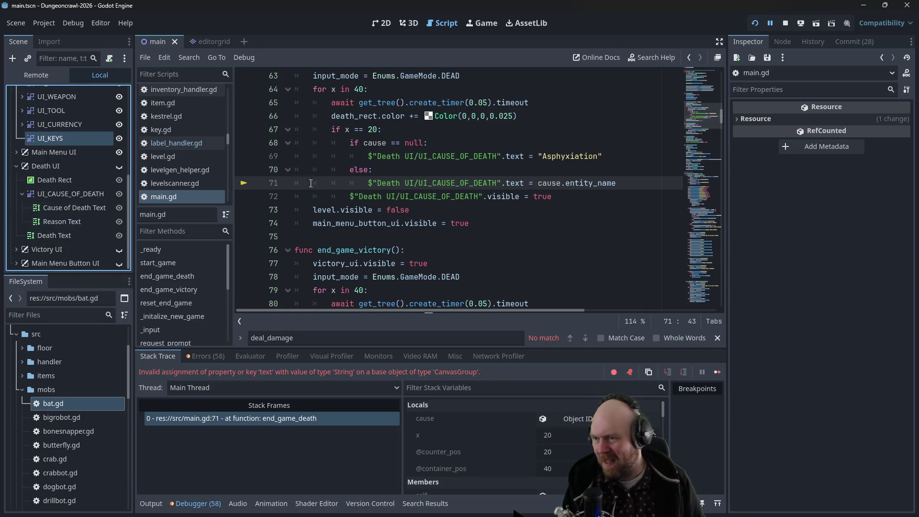
Step: Append /Reason Text to the cause-of-death node paths on lines 71 and 69, then rerun the game
{"action": "left_click", "coordinate": [496, 183]}
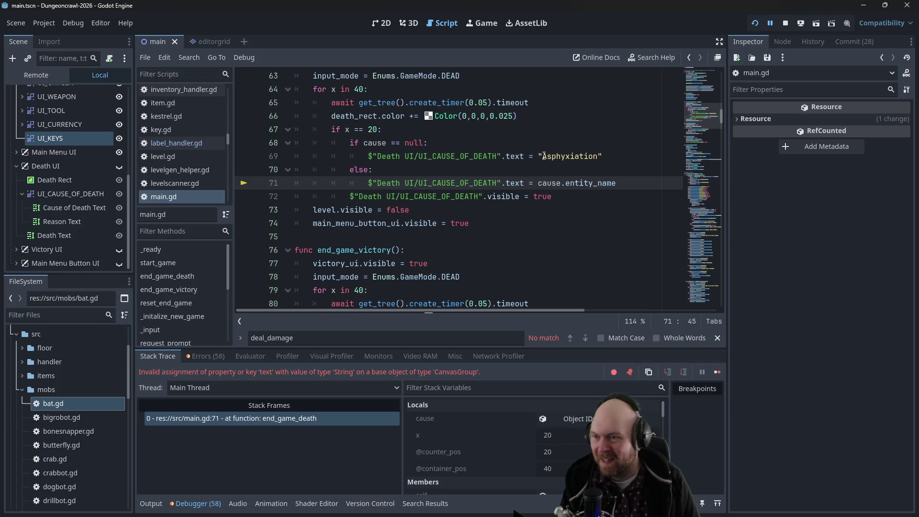
{"action": "type", "text": "/Reason"}
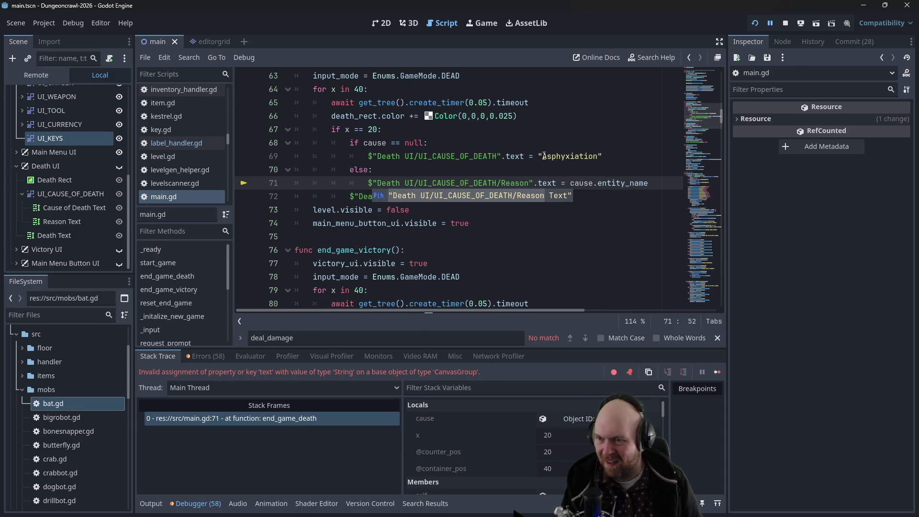
{"action": "left_click", "coordinate": [549, 200]}
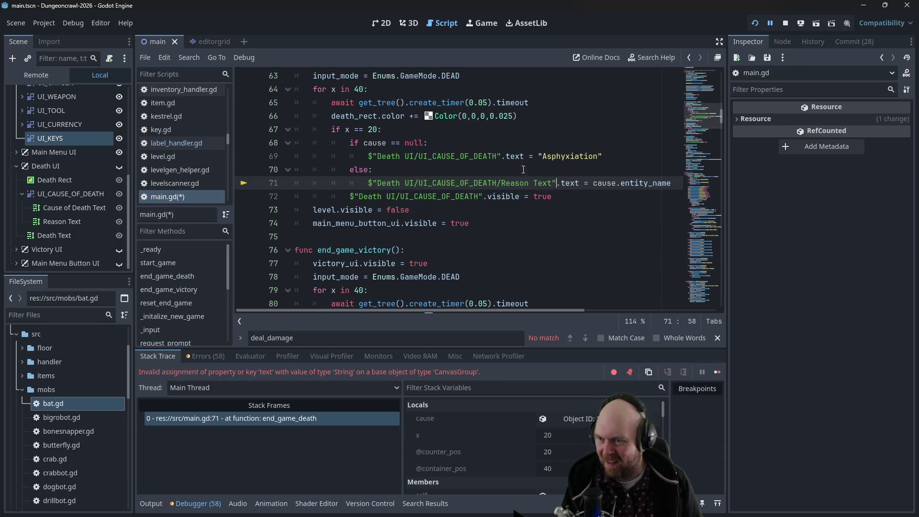
{"action": "left_click", "coordinate": [499, 156]}
{"action": "type", "text": "/Reason Te"}
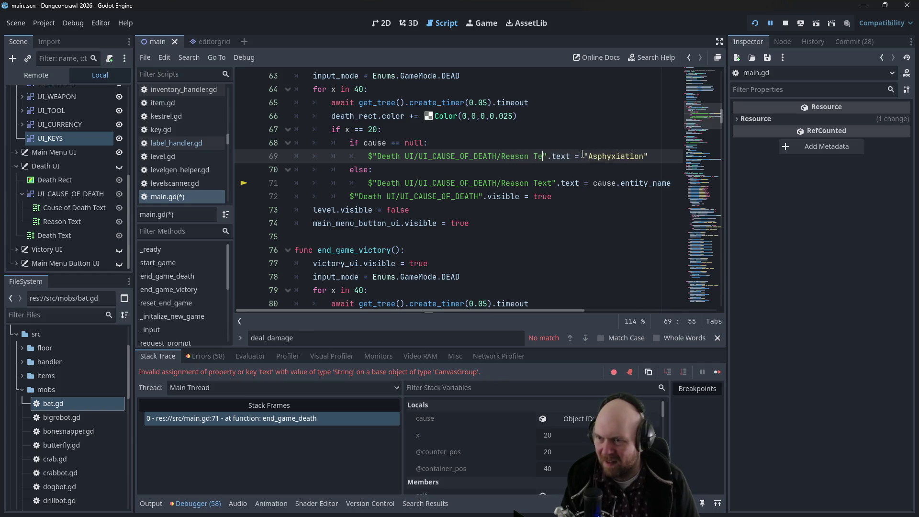
{"action": "type", "text": "xt"}
{"action": "key", "text": "F5"}
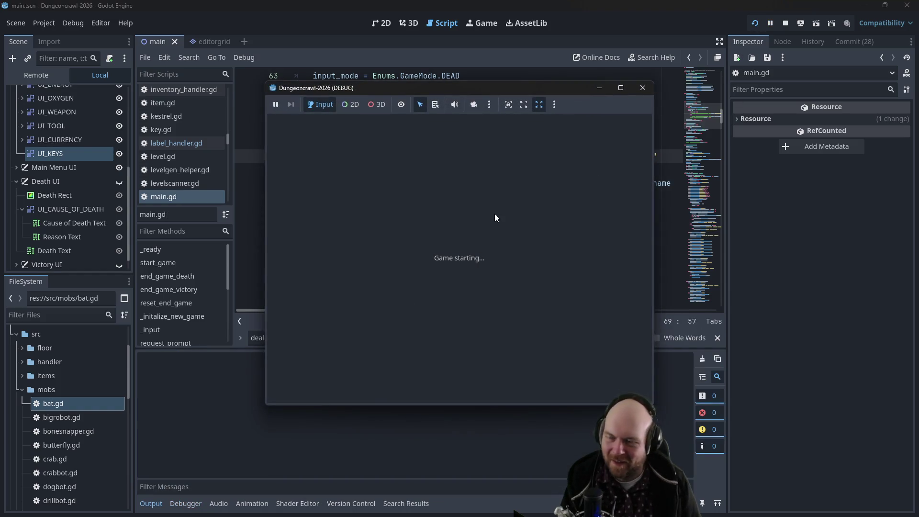
Step: Start a new game, collect the floodlight and IX-7KW HANDLZR, and switch the floodlight on
{"action": "left_click", "coordinate": [415, 248]}
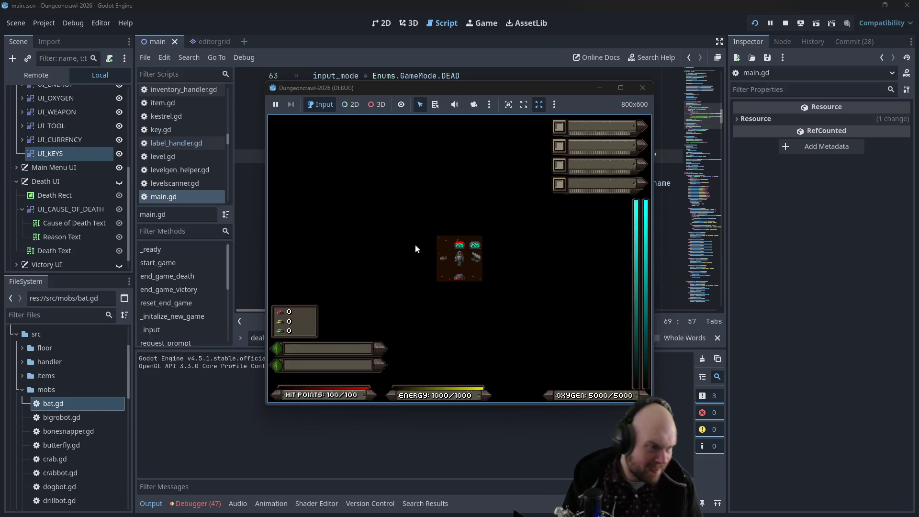
{"action": "key", "text": "Up"}
{"action": "key", "text": "Right"}
{"action": "key", "text": "Down"}
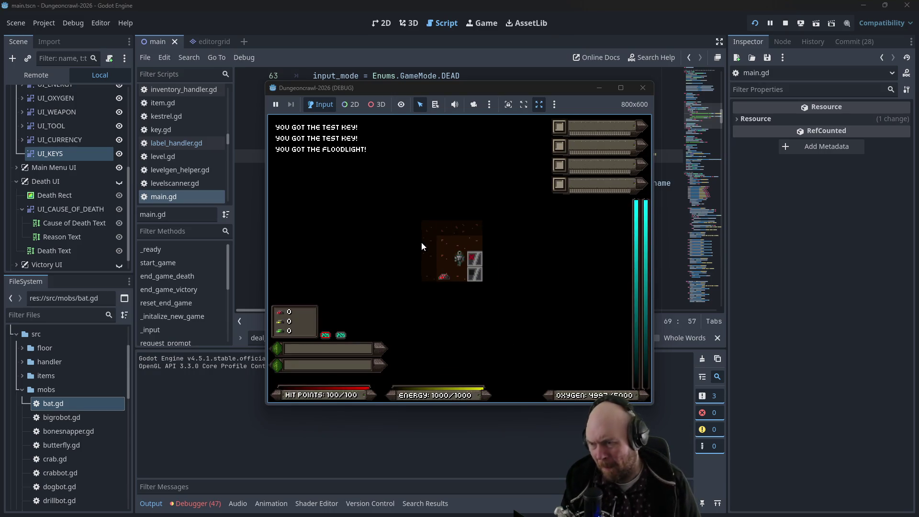
{"action": "key", "text": "Left"}
{"action": "key", "text": "Right"}
{"action": "key", "text": "i"}
{"action": "key", "text": "1"}
{"action": "key", "text": "1"}
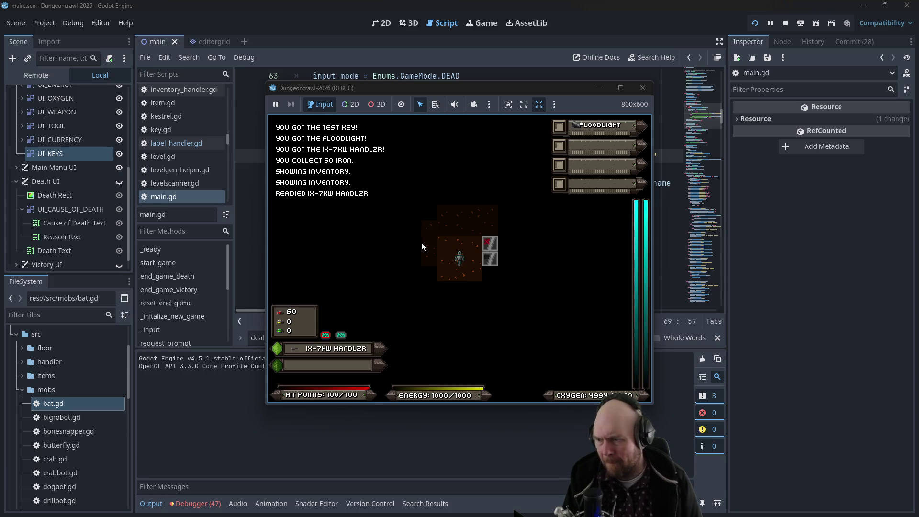
{"action": "key", "text": "f"}
Step: Walk the player onto the stairs and descend to the next dungeon level
{"action": "key", "text": "Right"}
{"action": "key", "text": "Right"}
{"action": "key", "text": "Down"}
{"action": "key", "text": "Up"}
{"action": "key", "text": "Up"}
{"action": "key", "text": "Up"}
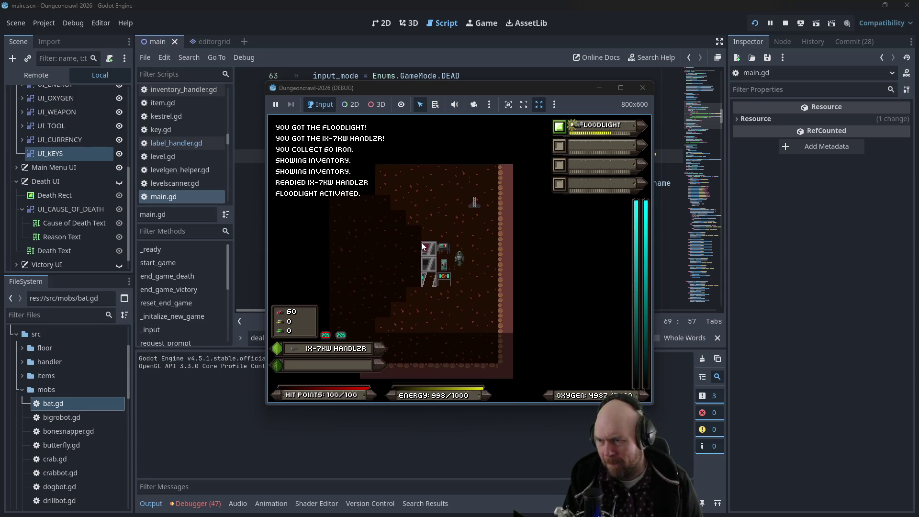
{"action": "key", "text": "Right"}
{"action": "key", "text": "Up"}
{"action": "key", "text": "Up"}
{"action": "key", "text": "Up"}
{"action": "key", "text": "shift+period"}
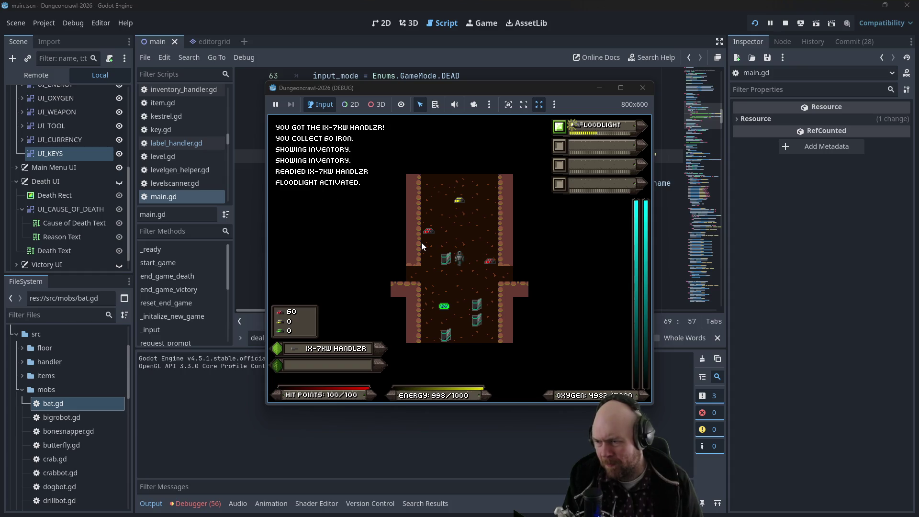
Step: Explore the corridors until a Rogue Bat kills the player, then close the game window
{"action": "key", "text": "Down"}
{"action": "key", "text": "Left"}
{"action": "key", "text": "Up"}
{"action": "key", "text": "Up"}
{"action": "key", "text": "Up"}
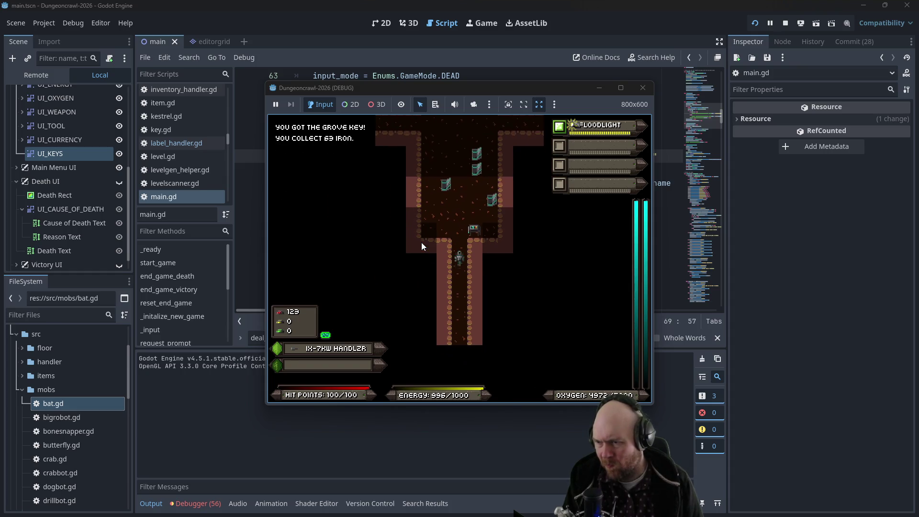
{"action": "key", "text": "Up"}
{"action": "key", "text": "Up"}
{"action": "key", "text": "Up"}
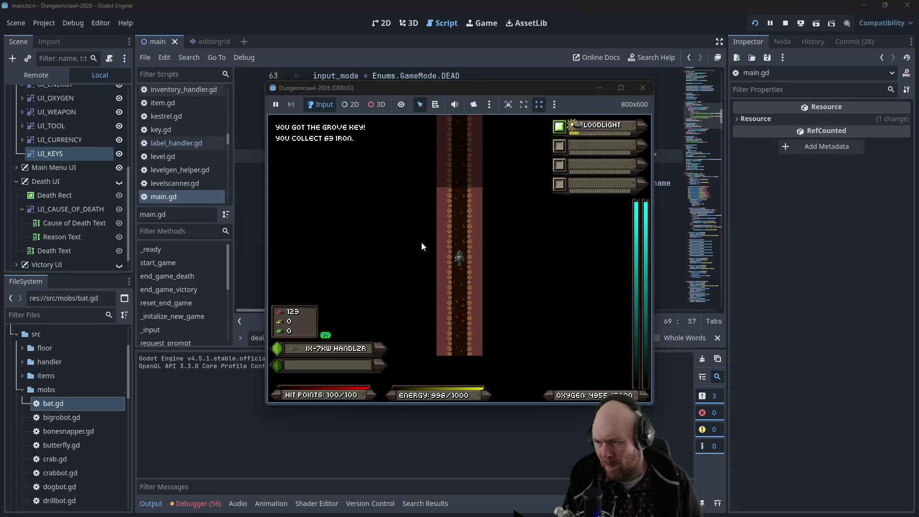
{"action": "key", "text": "Down"}
{"action": "key", "text": "Down"}
{"action": "key", "text": "Right"}
{"action": "key", "text": "Right"}
{"action": "key", "text": "Right"}
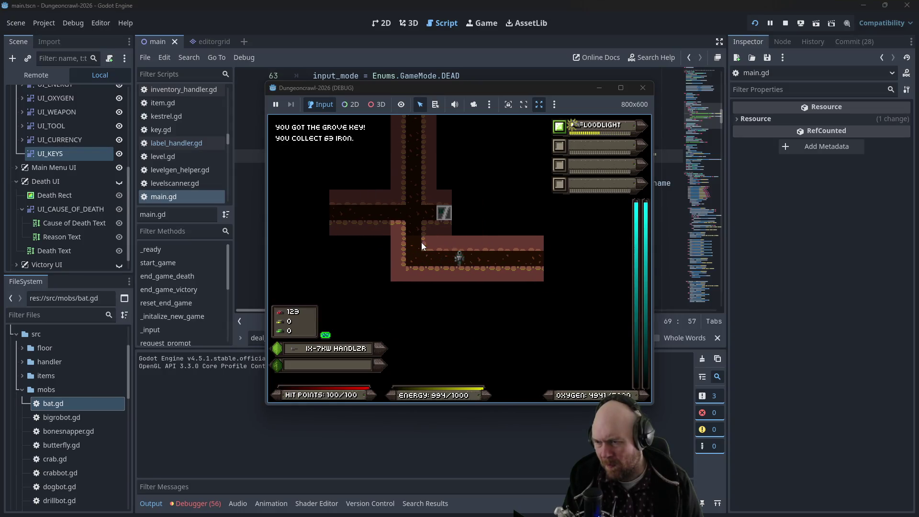
{"action": "key", "text": "Left"}
{"action": "key", "text": "Left"}
{"action": "key", "text": "Left"}
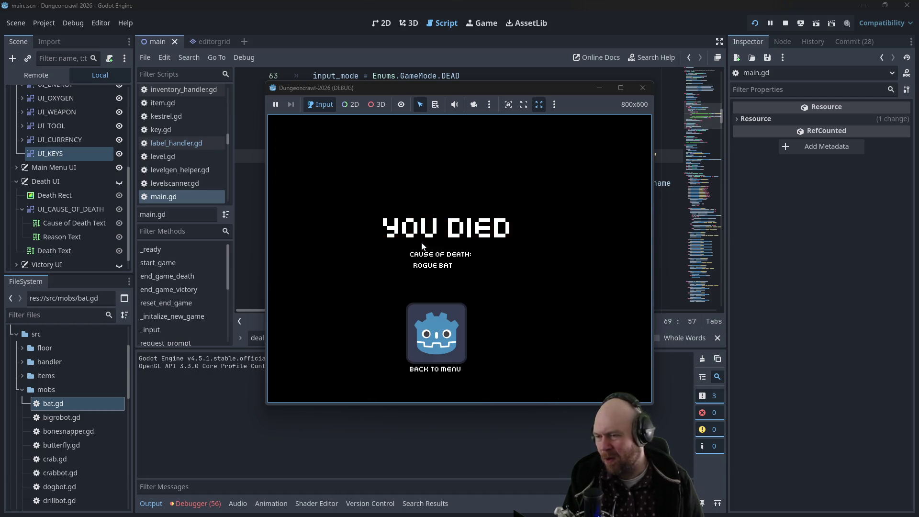
{"action": "left_click", "coordinate": [642, 87]}
Step: Switch to the 2D canvas, showing the Death UI and hiding the Main Menu UI
{"action": "left_click_drag", "start_coordinate": [62, 220], "coordinate": [383, 30]}
{"action": "left_click", "coordinate": [383, 30]}
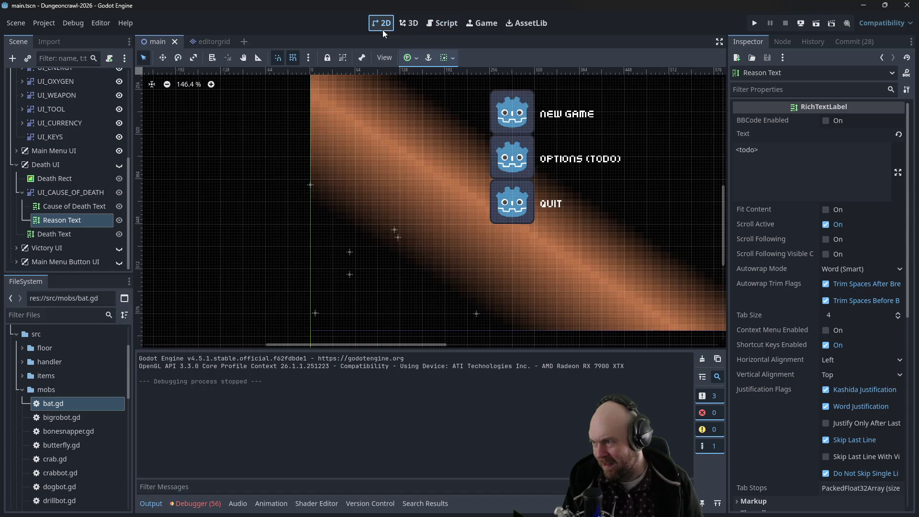
{"action": "left_click", "coordinate": [119, 151]}
{"action": "left_click", "coordinate": [119, 150]}
{"action": "left_click", "coordinate": [119, 164]}
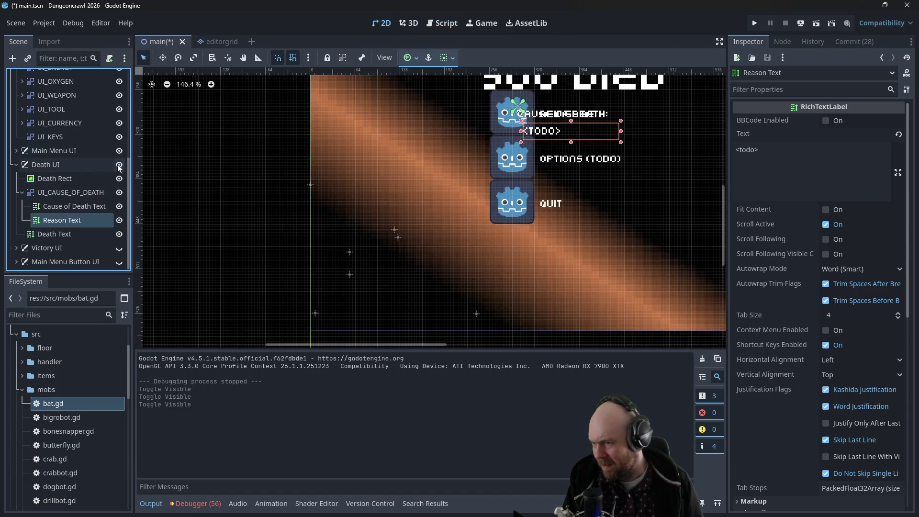
{"action": "left_click", "coordinate": [119, 150]}
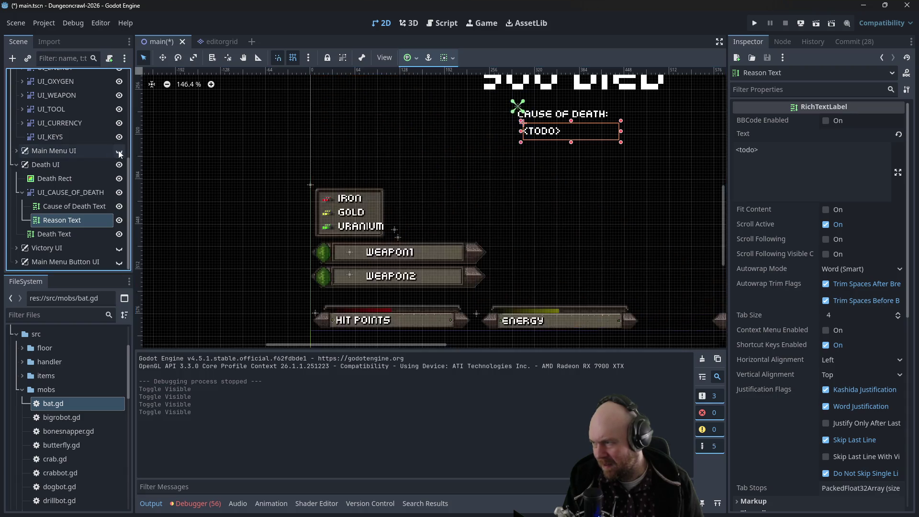
Step: Move Reason Text 8 px left to (8, 24), then restore Main Menu UI visibility and collapse Death UI
{"action": "left_click_drag", "start_coordinate": [540, 135], "coordinate": [535, 132]}
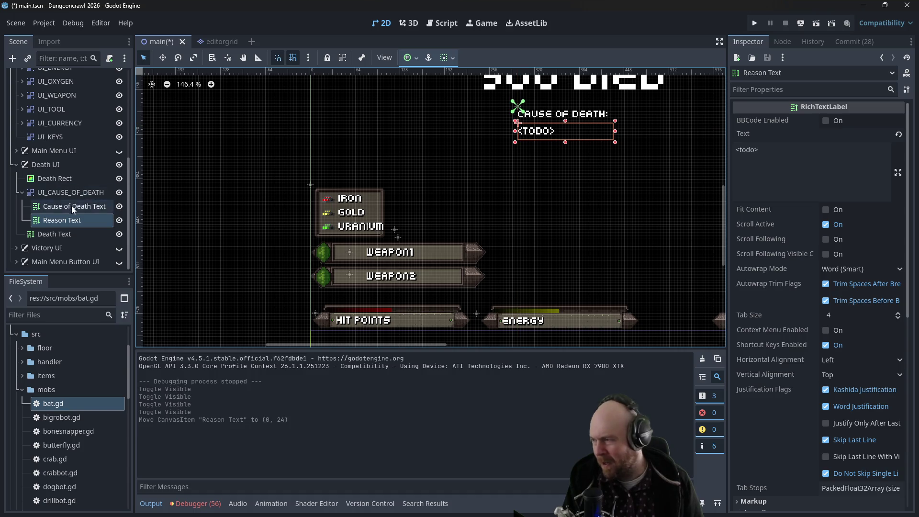
{"action": "left_click", "coordinate": [120, 150]}
{"action": "left_click", "coordinate": [120, 164]}
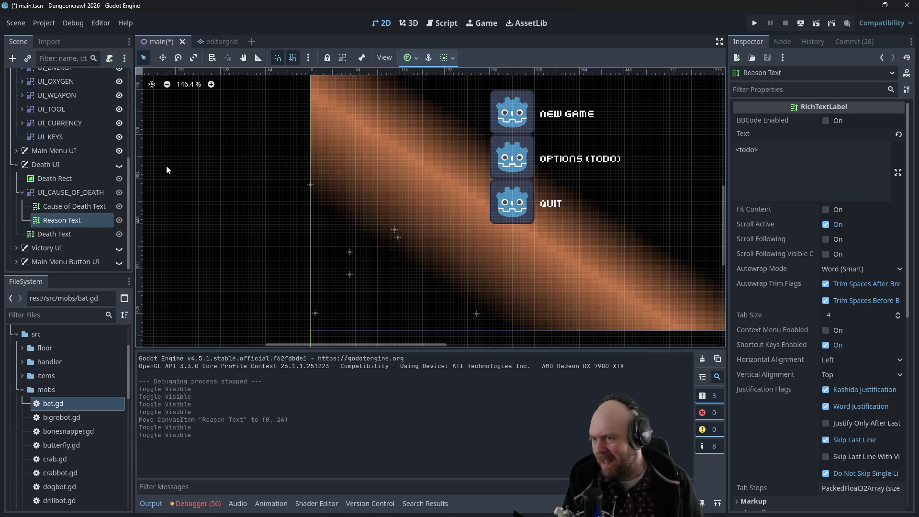
{"action": "left_click", "coordinate": [17, 165]}
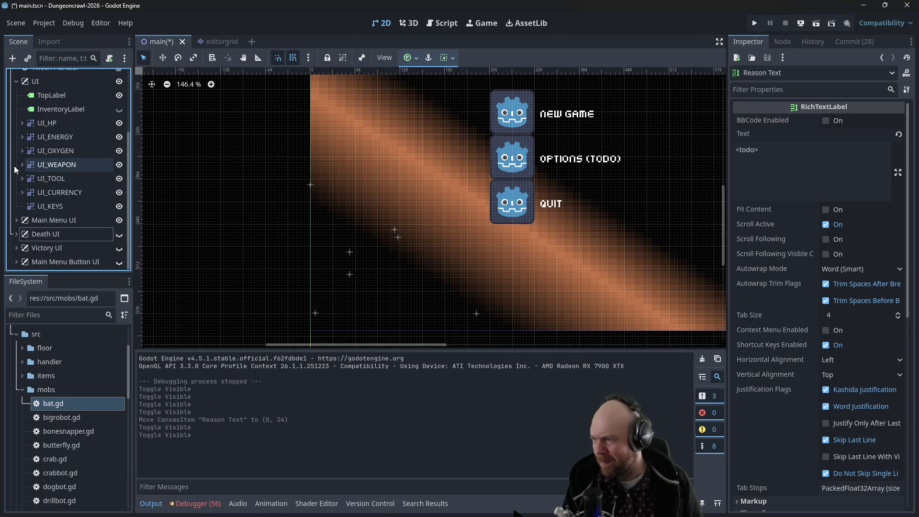
Step: Launch the game with F5 and walk into the enemy room until the enemies kill the player
{"action": "key", "text": "F5"}
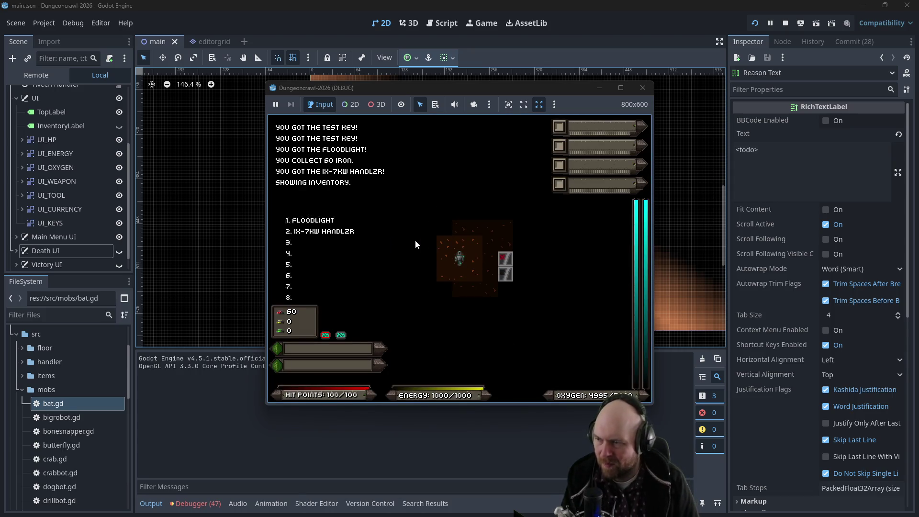
{"action": "key", "text": "Up"}
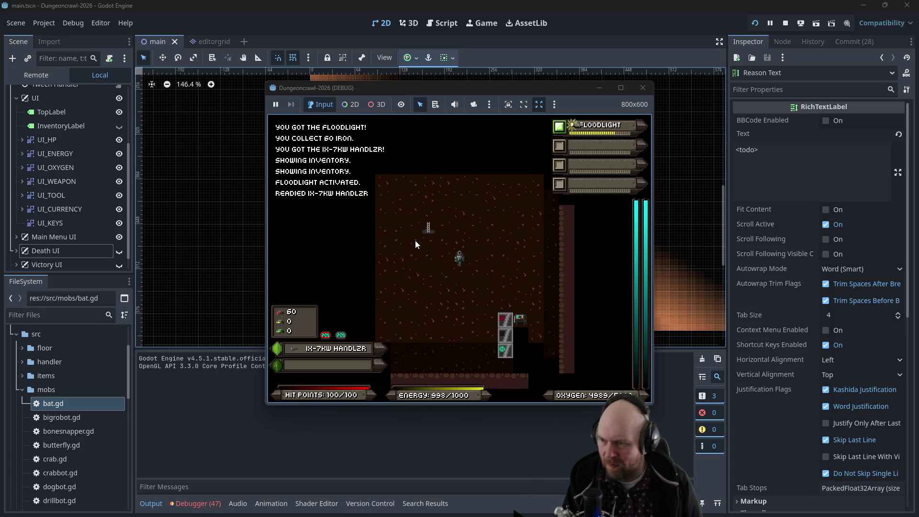
{"action": "key", "text": "Up"}
{"action": "key", "text": "Up"}
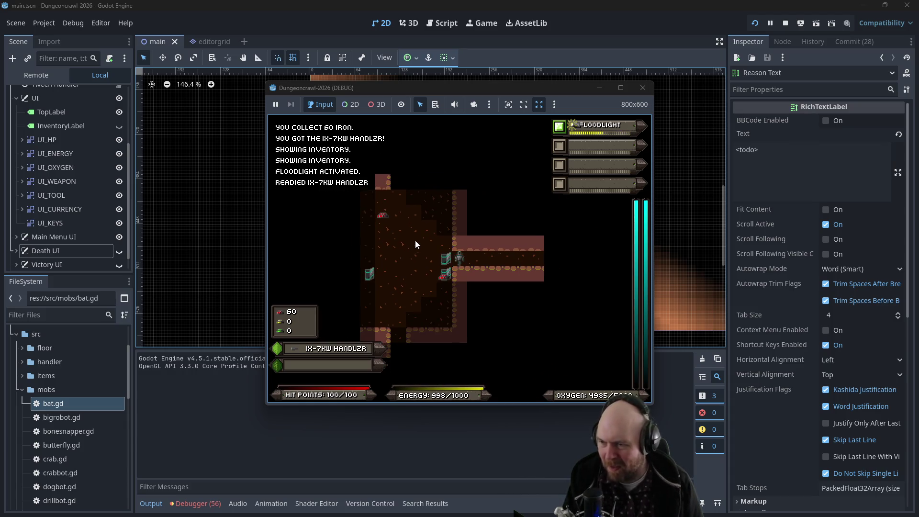
{"action": "key", "text": "Right"}
{"action": "key", "text": "Right"}
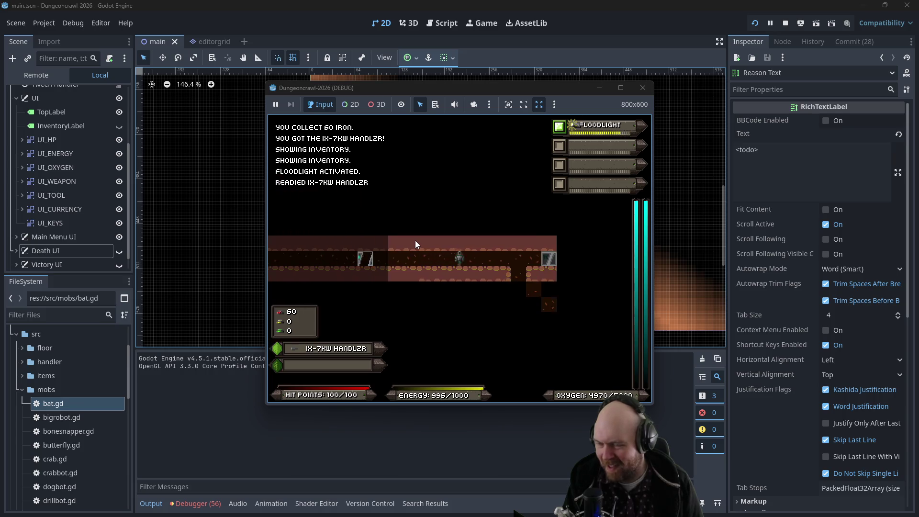
{"action": "key", "text": "Down"}
{"action": "key", "text": "Down"}
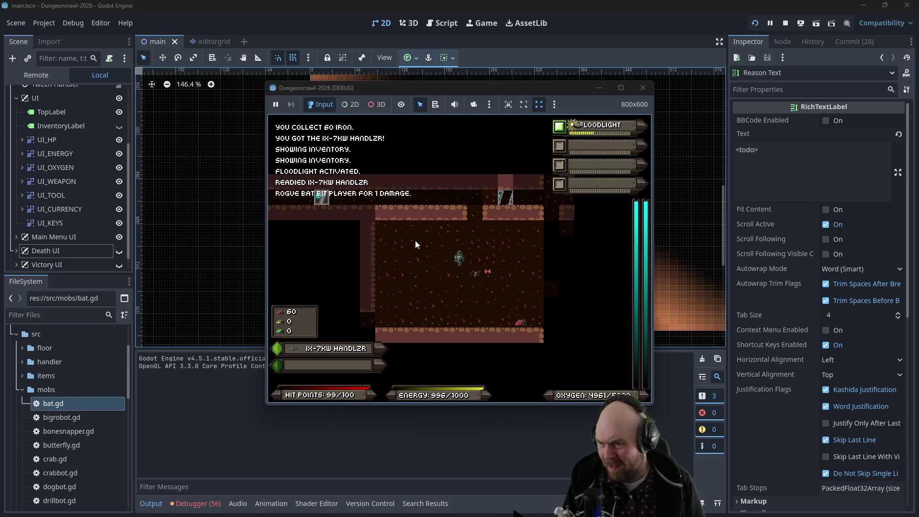
{"action": "key", "text": "Down"}
{"action": "key", "text": "Down"}
{"action": "key", "text": "Down"}
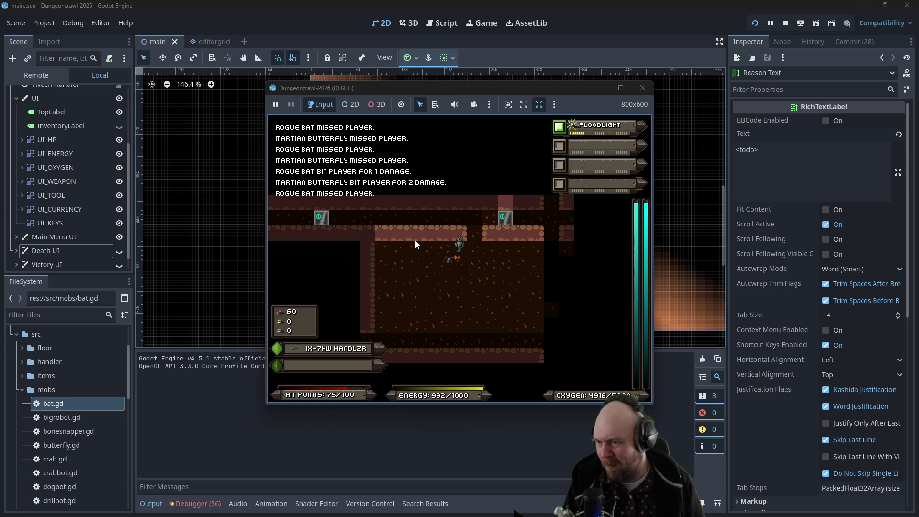
{"action": "key", "text": "Down"}
{"action": "key", "text": "Down"}
{"action": "key", "text": "Down"}
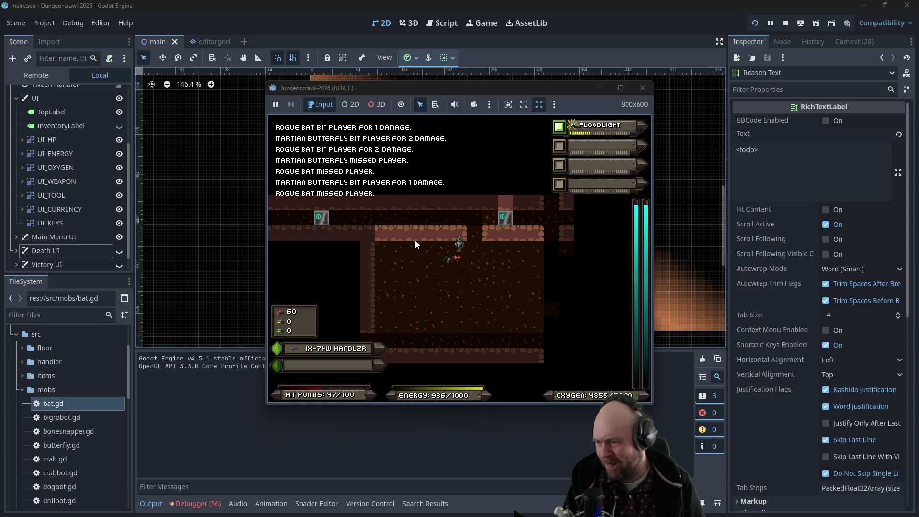
{"action": "key", "text": "Down"}
{"action": "key", "text": "Down"}
{"action": "key", "text": "Down"}
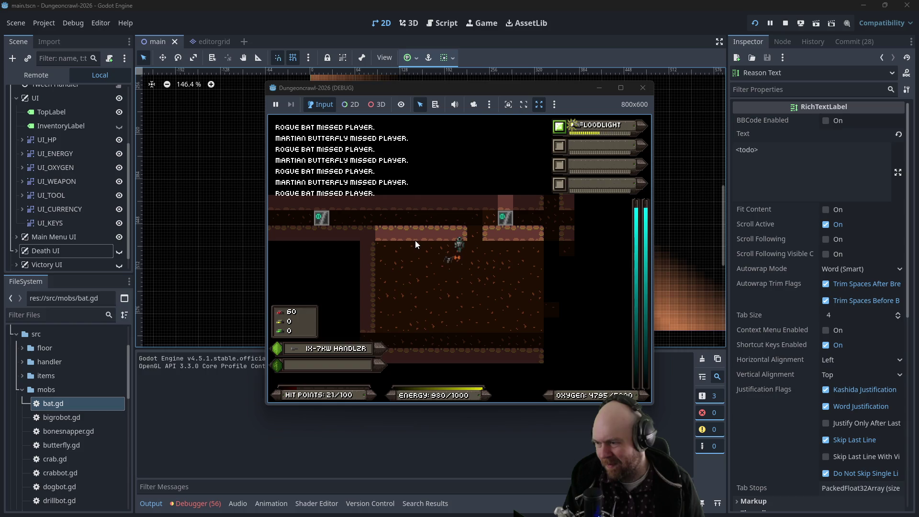
{"action": "key", "text": "Down"}
{"action": "key", "text": "Down"}
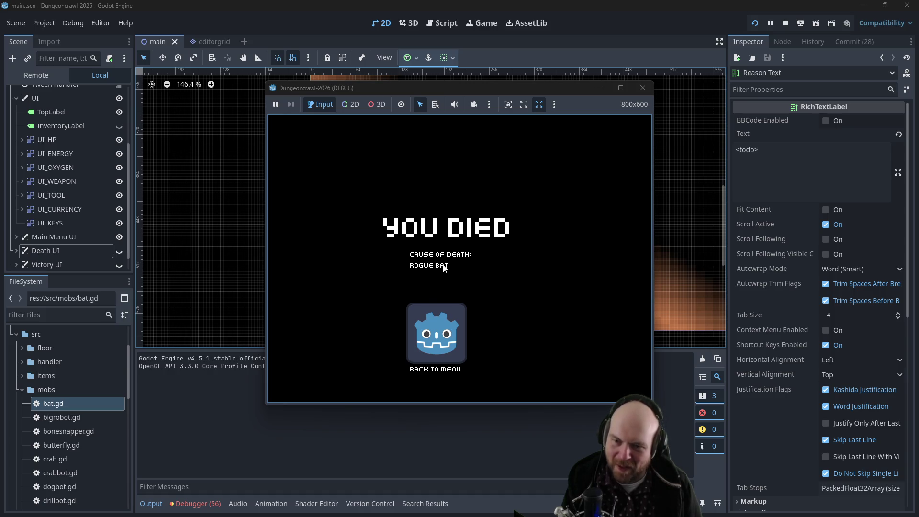
Step: Go from the death screen back to the main menu and quit the game
{"action": "left_click", "coordinate": [435, 345]}
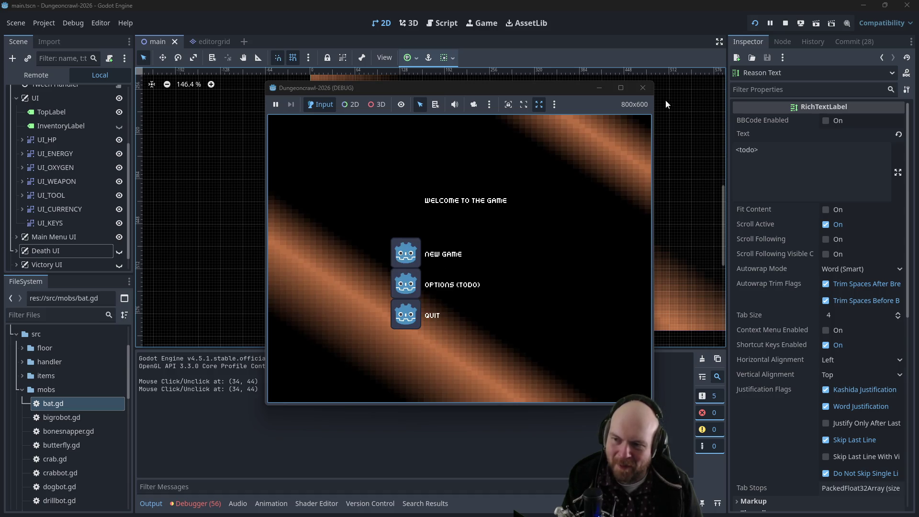
{"action": "left_click", "coordinate": [412, 322]}
{"action": "left_click", "coordinate": [521, 243]}
Step: Save the scene and append '- DONE' after 'get cause of death' in the Plan note
{"action": "key", "text": "ctrl+s"}
{"action": "key", "text": "alt+Tab"}
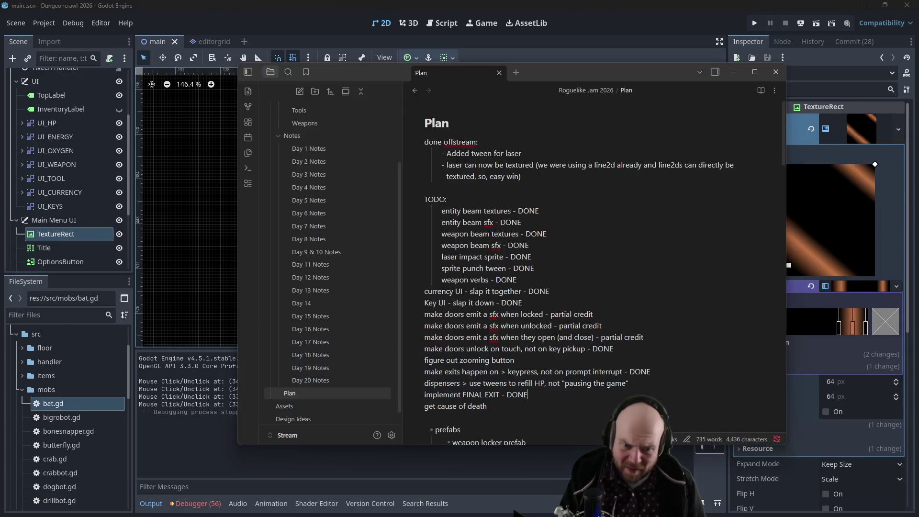
{"action": "type", "text": " - DONE"}
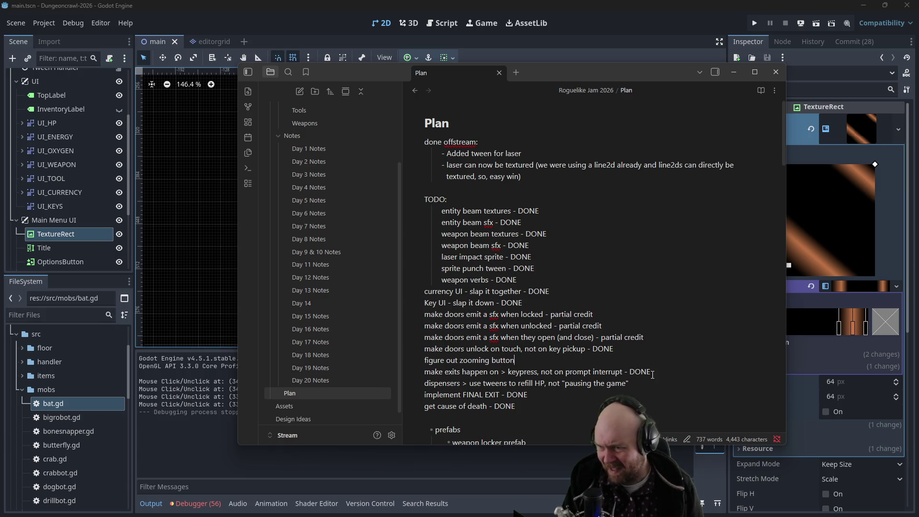
Step: Select the zooming-button and dispensers-refill-HP lines in the note, then return to Godot
{"action": "left_click_drag", "start_coordinate": [530, 362], "coordinate": [427, 363]}
{"action": "left_click", "coordinate": [473, 360]}
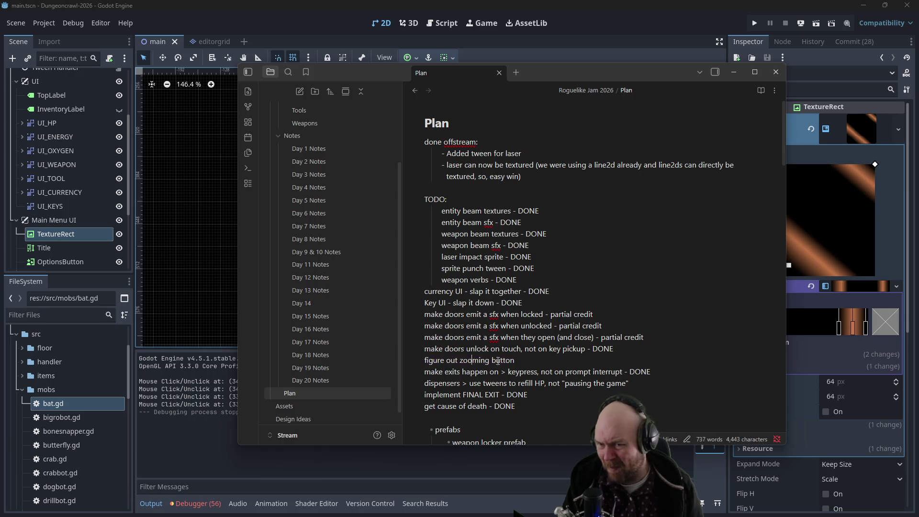
{"action": "left_click_drag", "start_coordinate": [653, 386], "coordinate": [424, 383]}
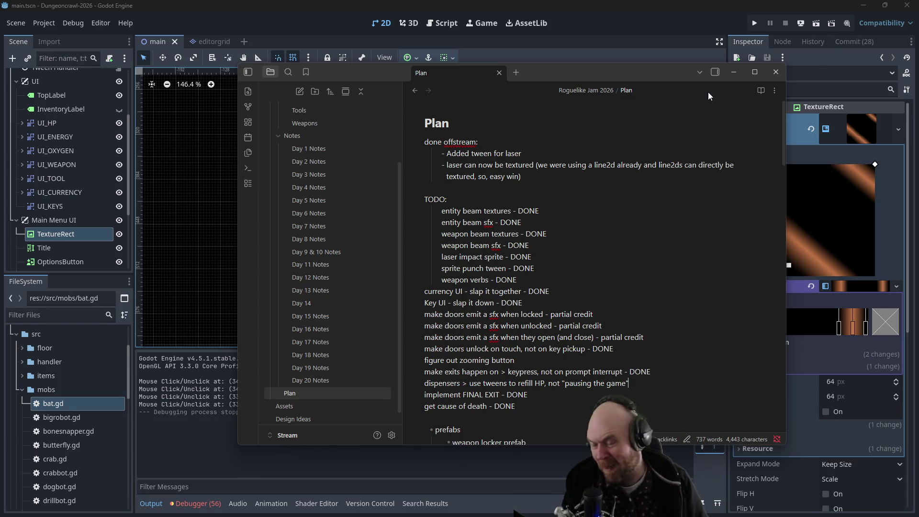
{"action": "left_click", "coordinate": [673, 22]}
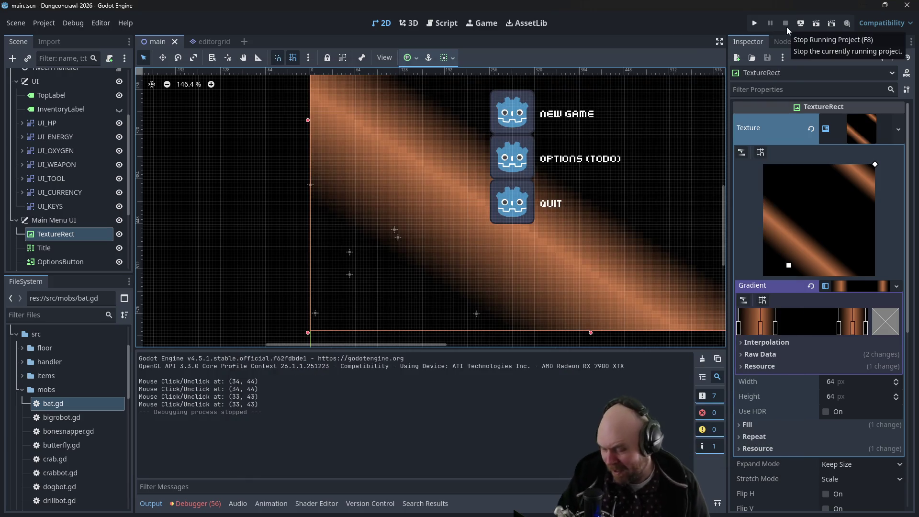